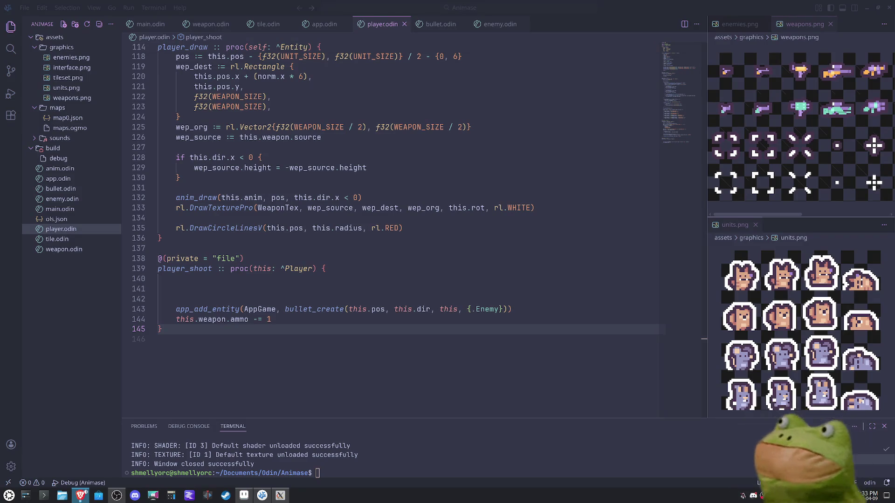
Close VS Code and Ogmo Editor and bring the whole Aseprite window into view.
left_click(889, 7)
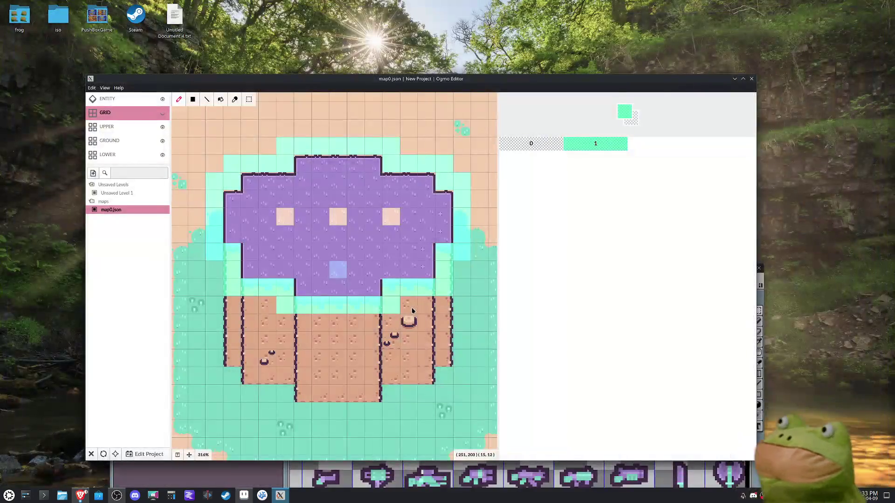
left_click(751, 78)
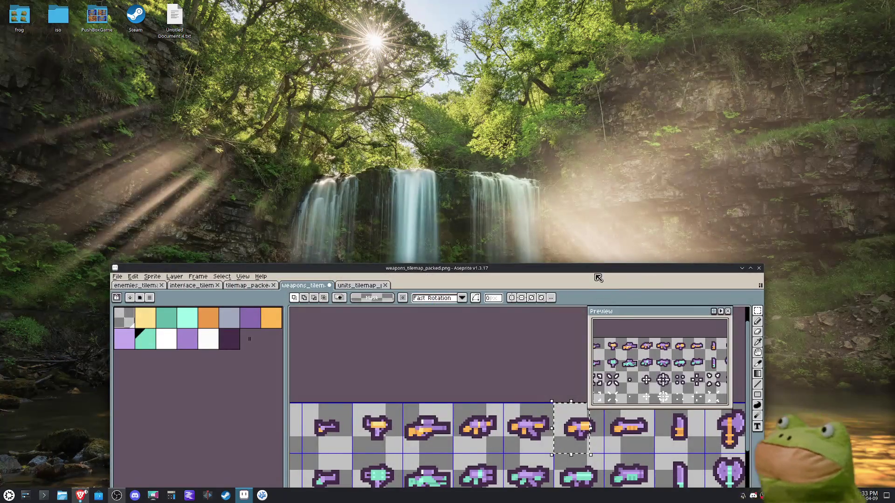
mouse_move(599, 278)
left_mouse_down()
mouse_move(611, 104)
mouse_move(597, 38)
mouse_move(604, 51)
left_mouse_up()
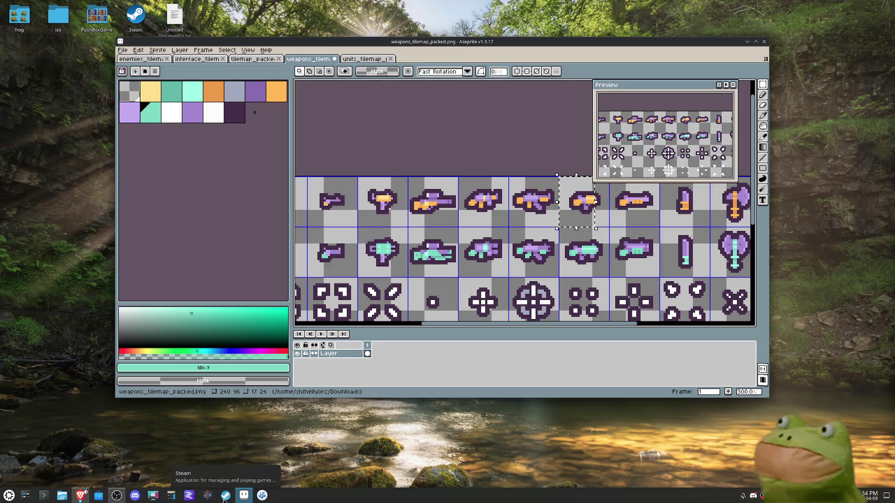
Unpin an app from the taskbar and launch Godot from the launcher search.
mouse_move(240, 499)
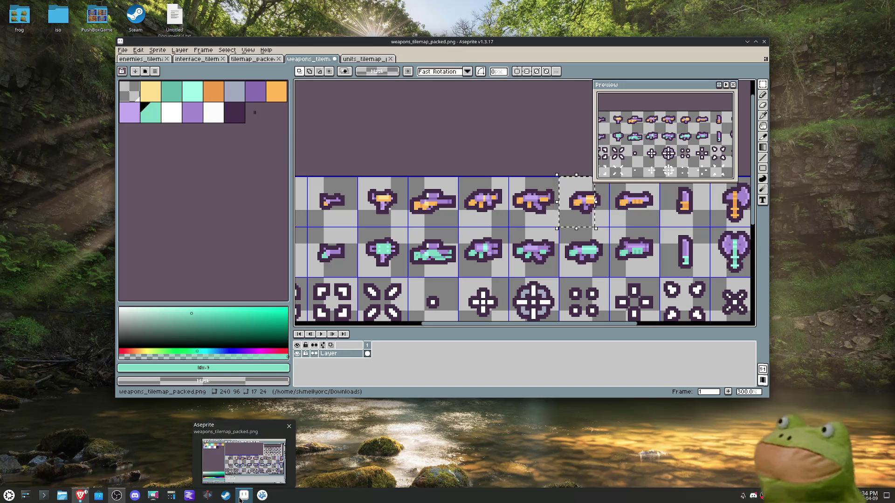
right_click(270, 499)
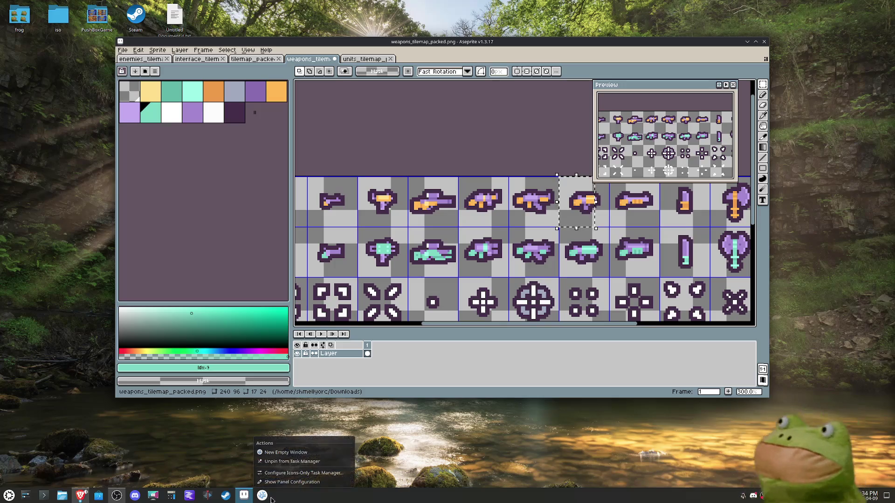
left_click(293, 462)
left_click(9, 496)
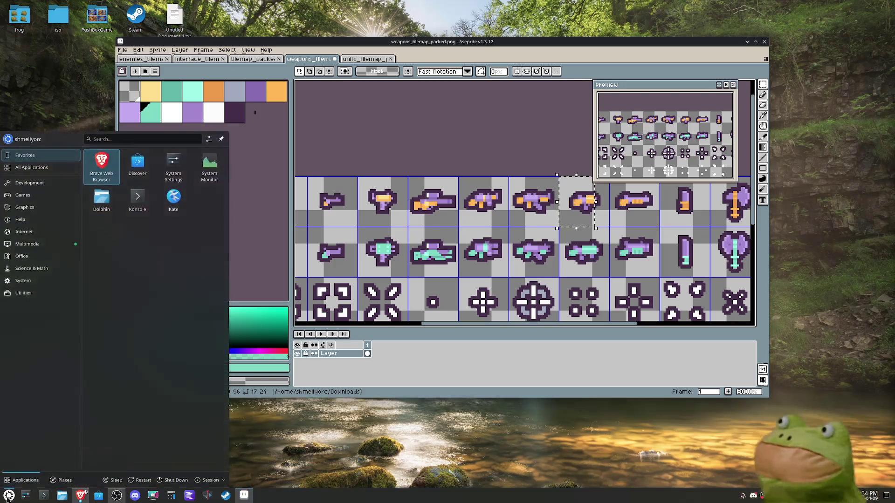
type("godot")
key("Return")
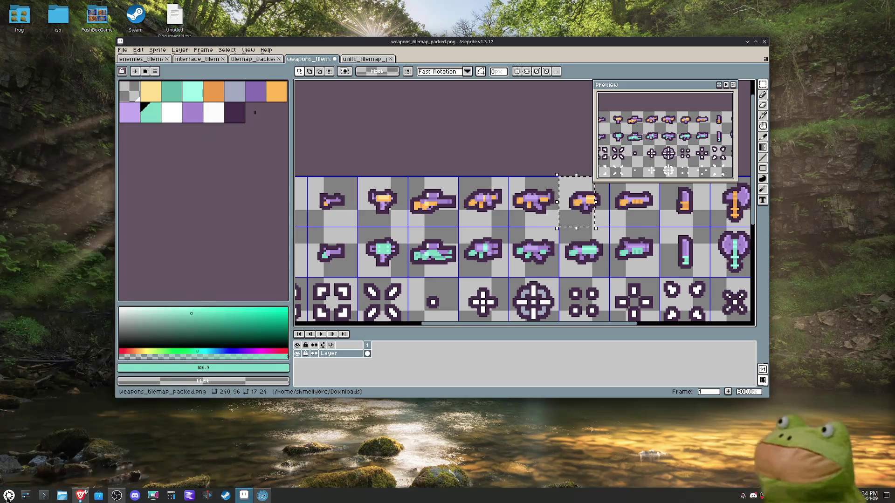
Remove The Golden Popsicle from the Project Manager list.
right_click(262, 495)
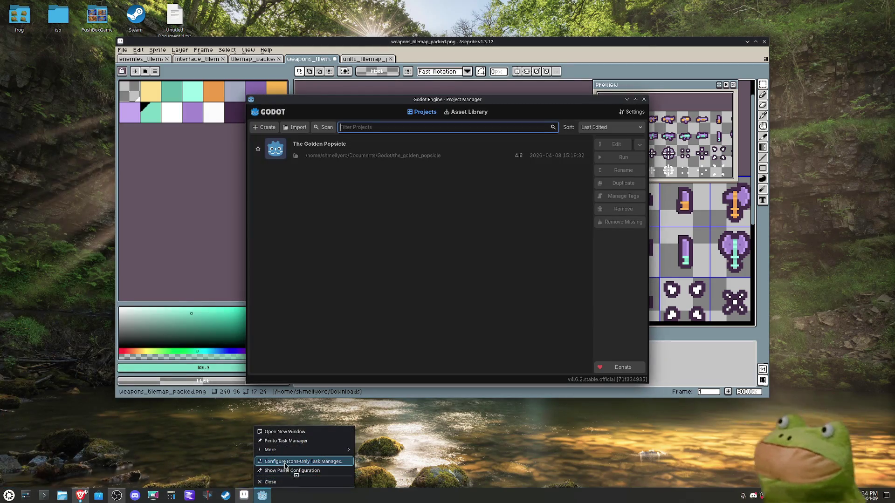
left_click(334, 334)
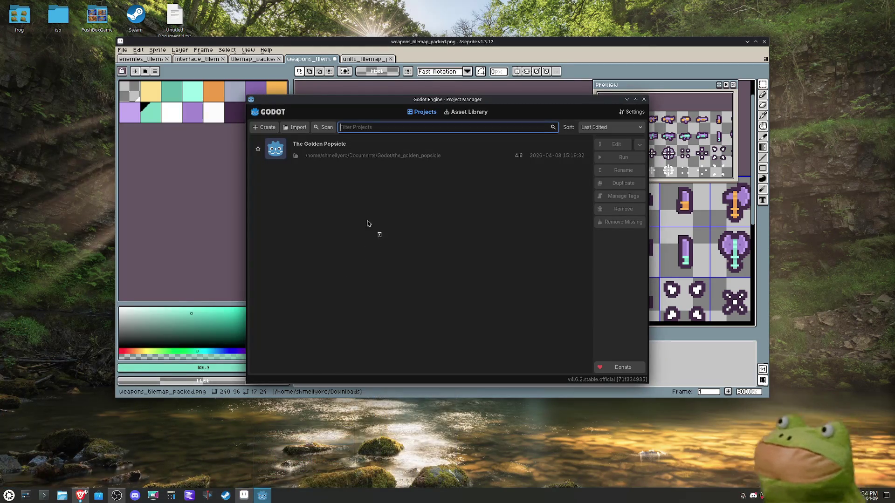
left_click(363, 156)
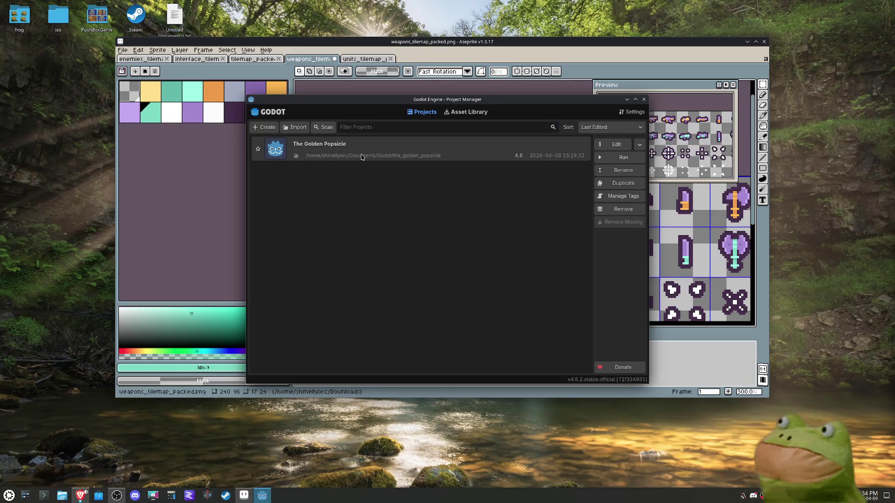
left_click(615, 209)
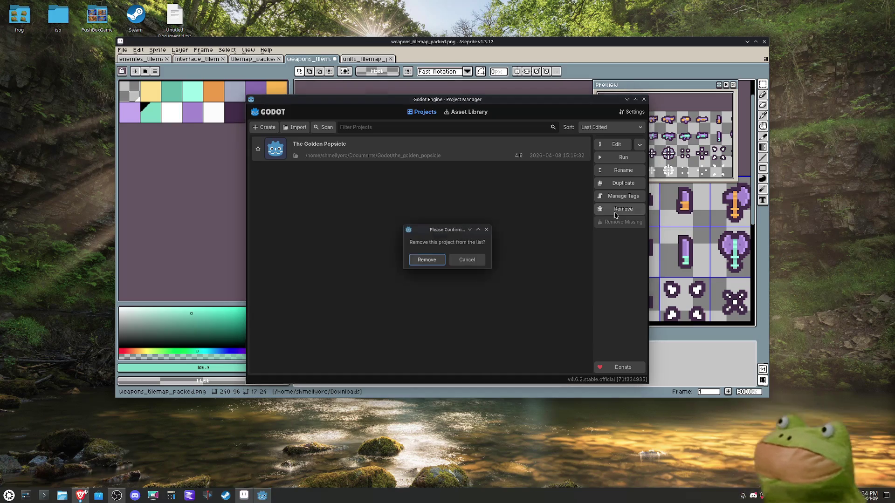
left_click(426, 260)
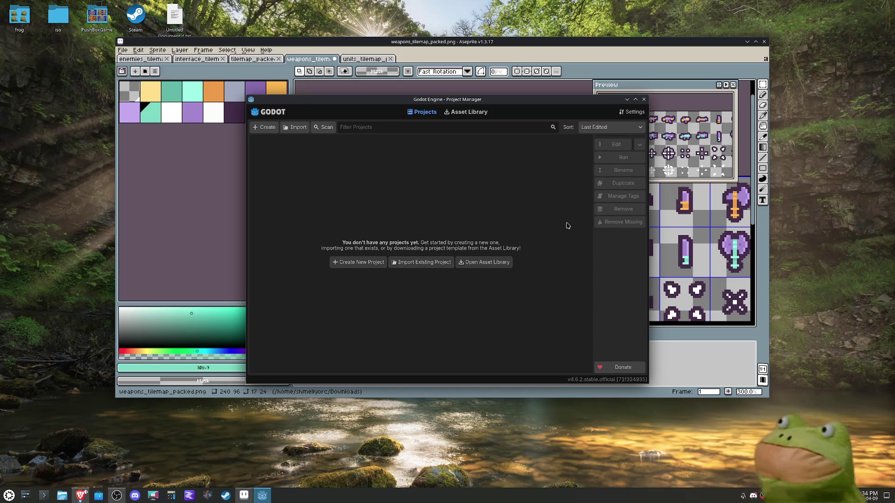
Create a new project named Animise and open it in the editor.
left_click(366, 264)
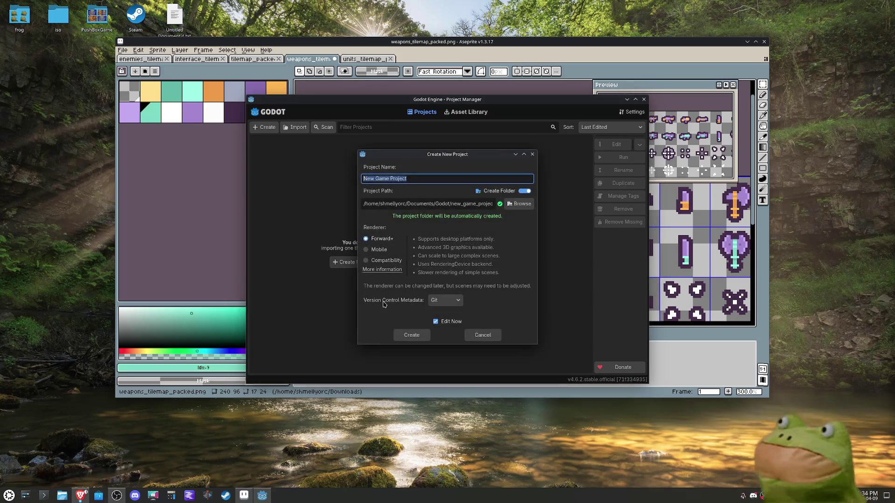
type("Anim")
type("ise")
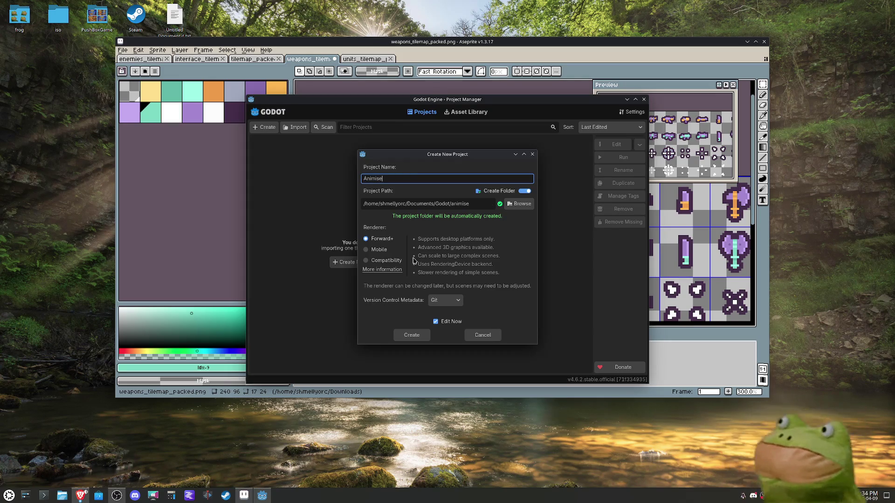
left_click(411, 335)
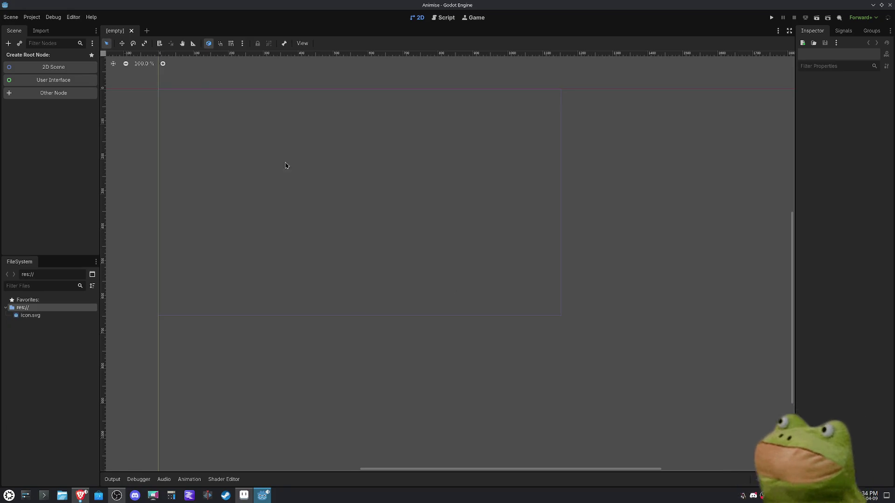
Set Display > Window viewport to 320×180 and switch the editor to the Main layout.
left_click(31, 17)
left_click(47, 26)
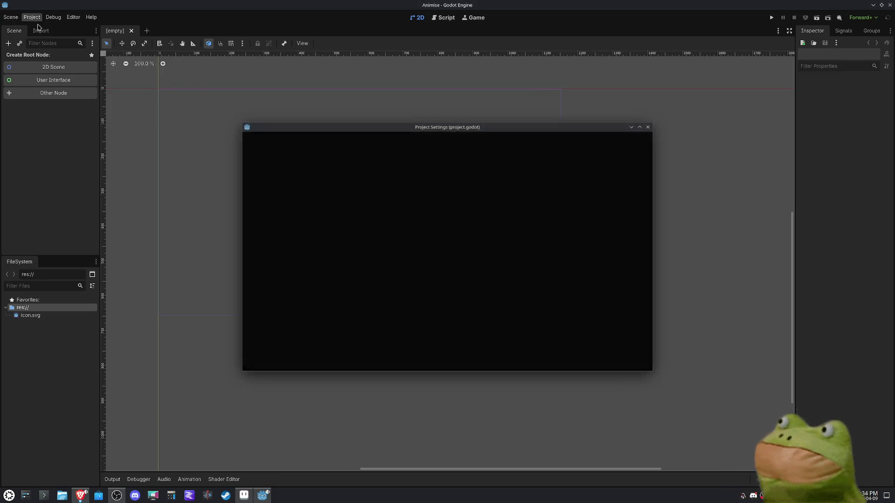
left_click_drag(315, 126, 223, 89)
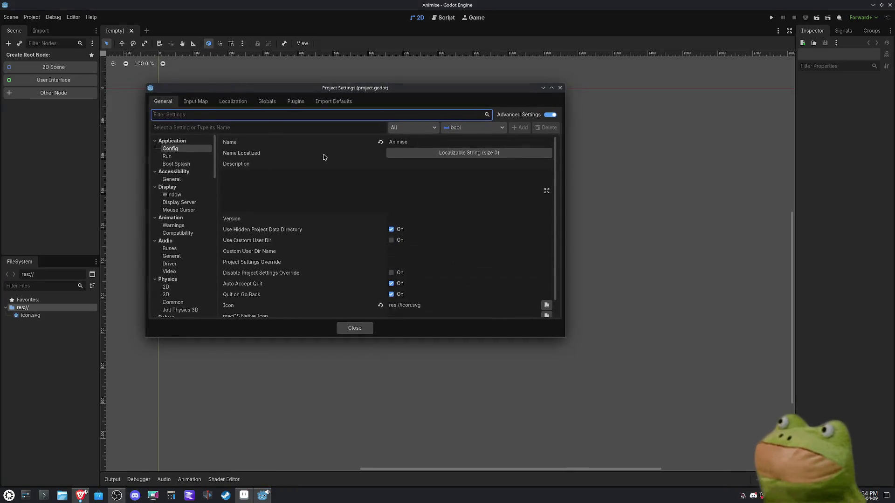
left_click_drag(565, 337, 730, 424)
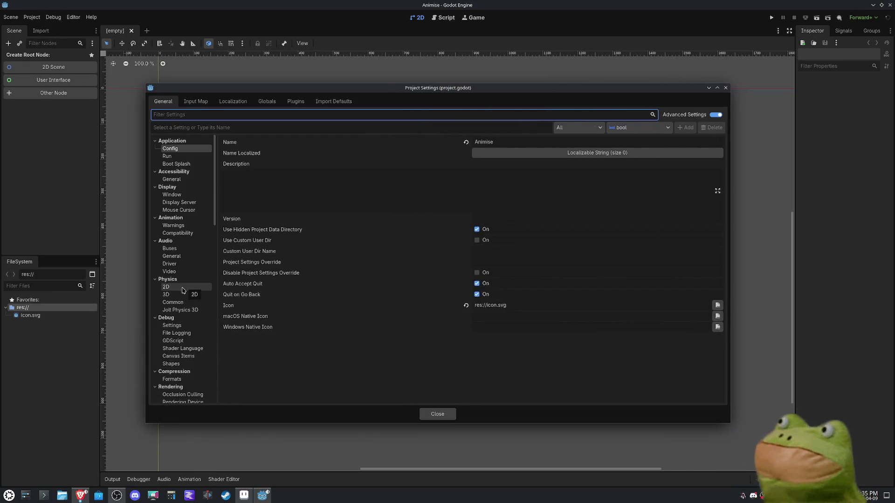
left_click(173, 195)
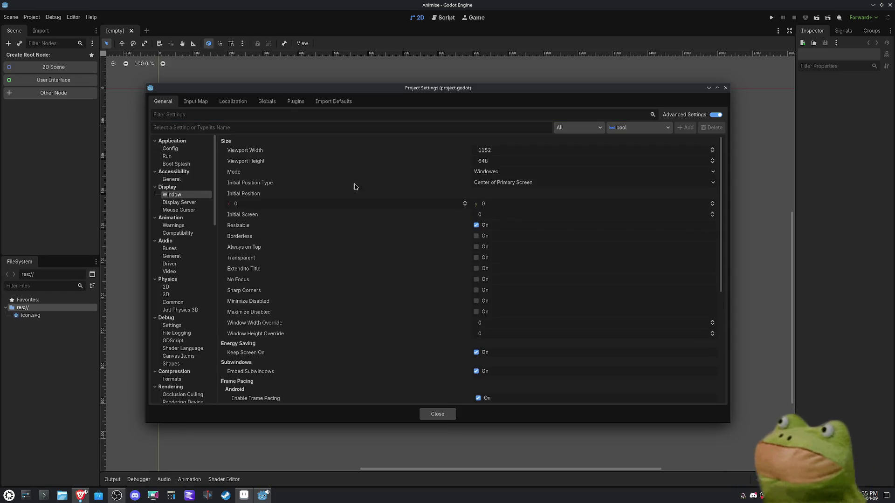
left_click(505, 152)
type("320")
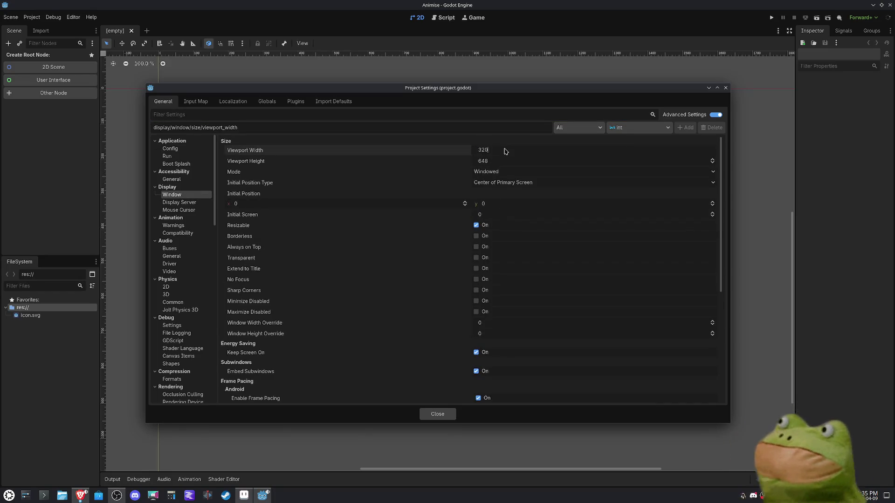
key("Tab")
type("180")
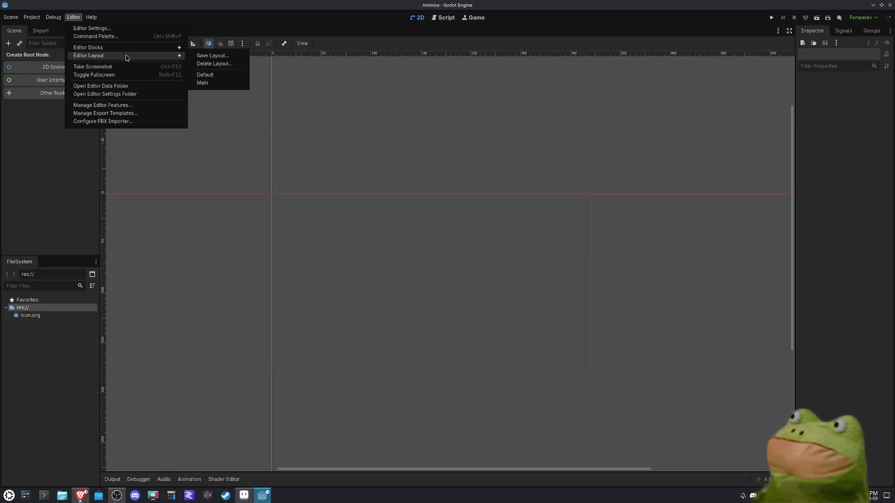
left_click(202, 82)
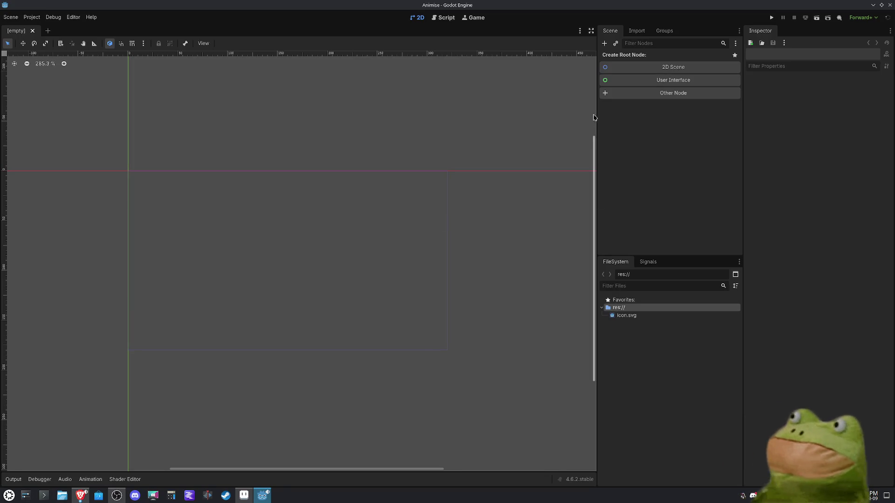
left_click(605, 96)
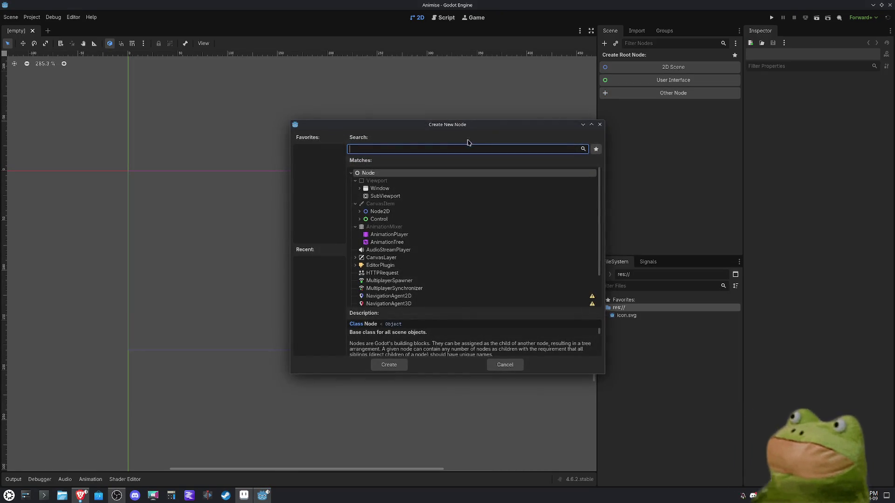
In the Input Map, add the move_left and move_right actions.
left_click(600, 125)
left_click(32, 17)
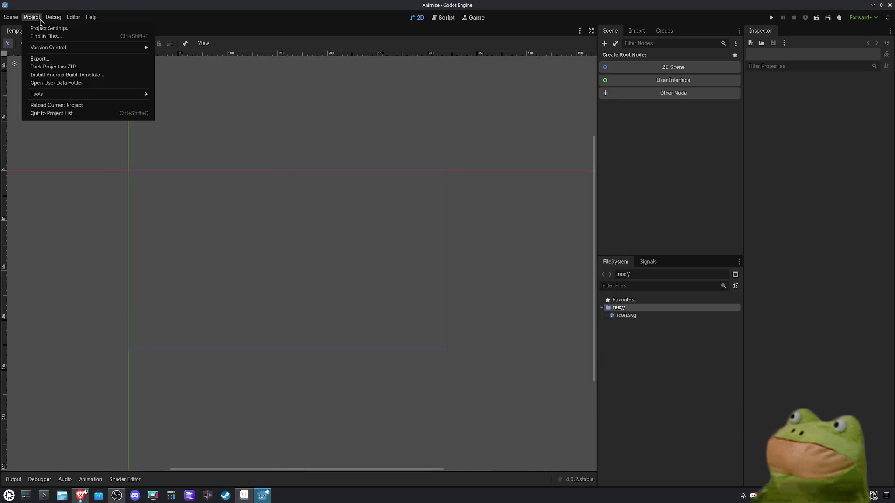
left_click(44, 27)
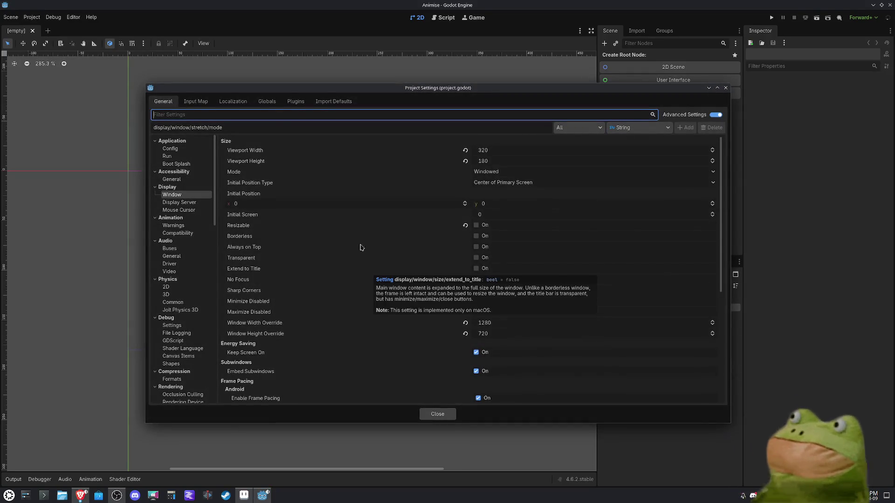
left_click(210, 101)
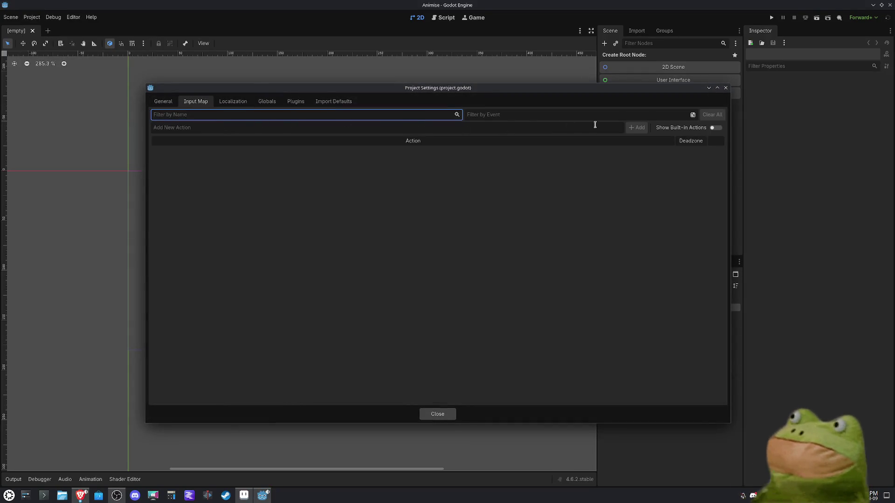
left_click(446, 131)
type("move_left")
key("Return")
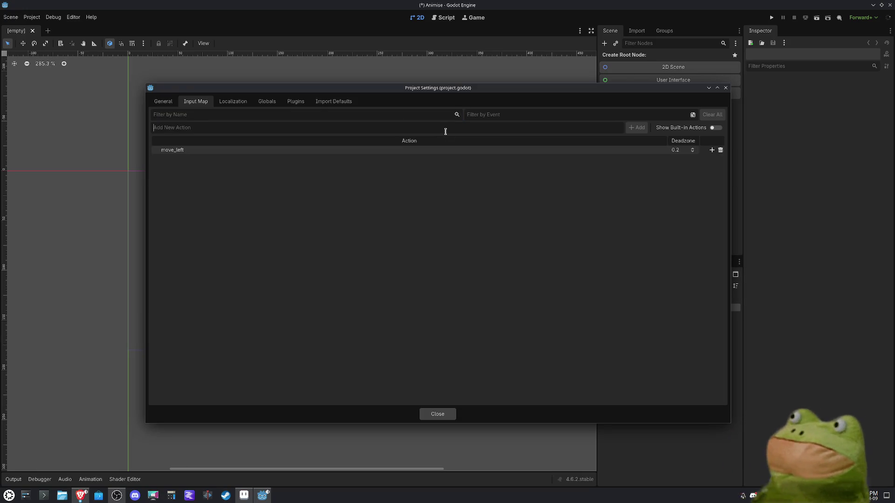
type("move_right")
key("Return")
Add the move_up, move_down, reload and shoot input actions.
type("move")
type("p")
key("Return")
type("move_down")
key("Return")
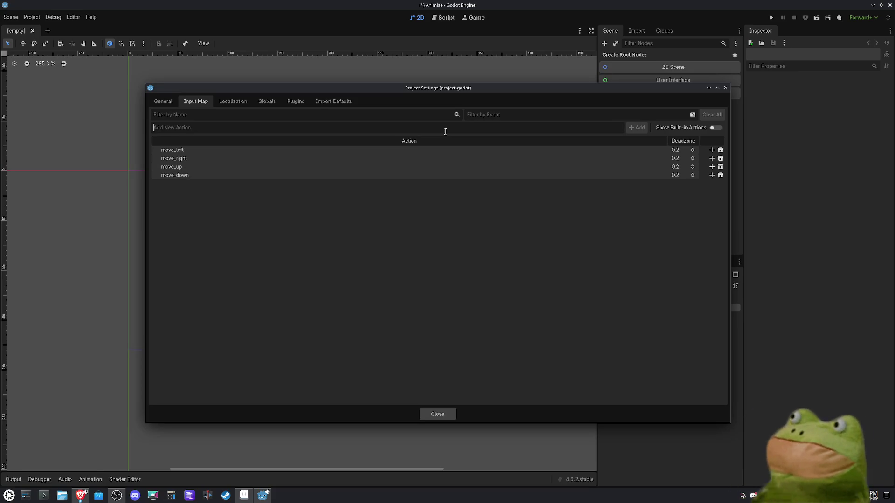
type("reload")
key("Return")
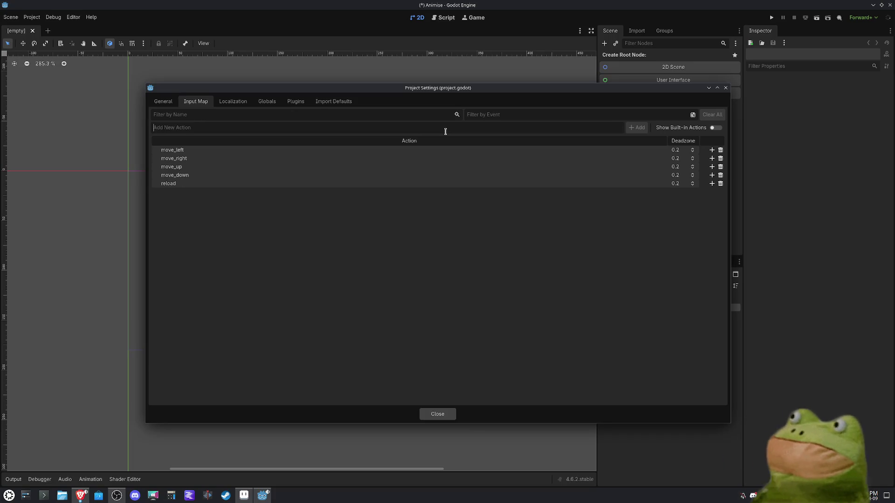
type("shoot")
key("Return")
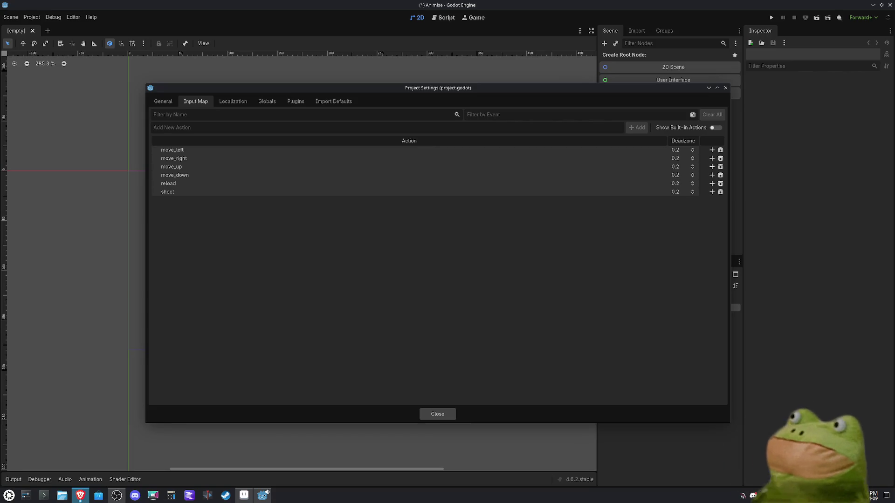
left_click(163, 101)
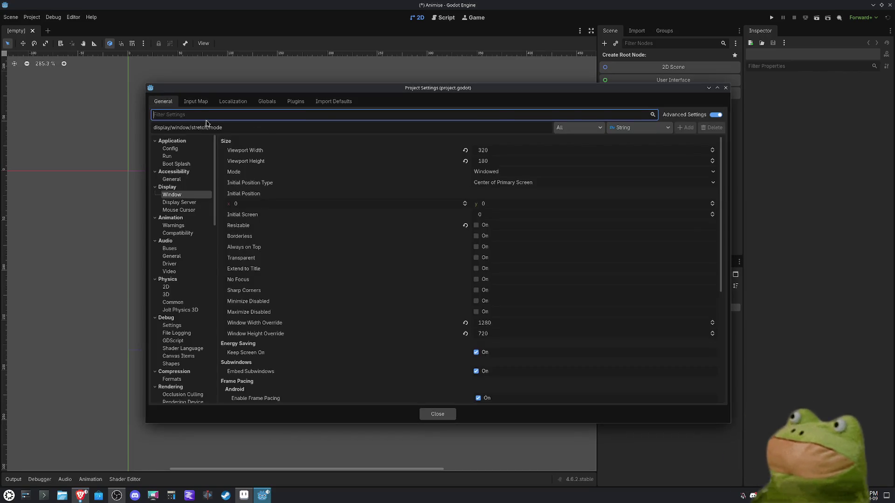
Set Editor > Naming > Node Name Casing to snake_case.
type("naming")
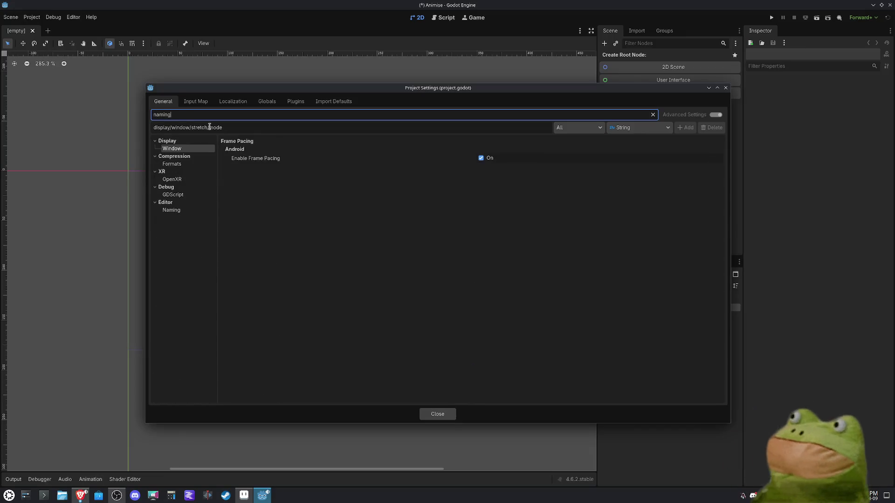
key("BackSpace")
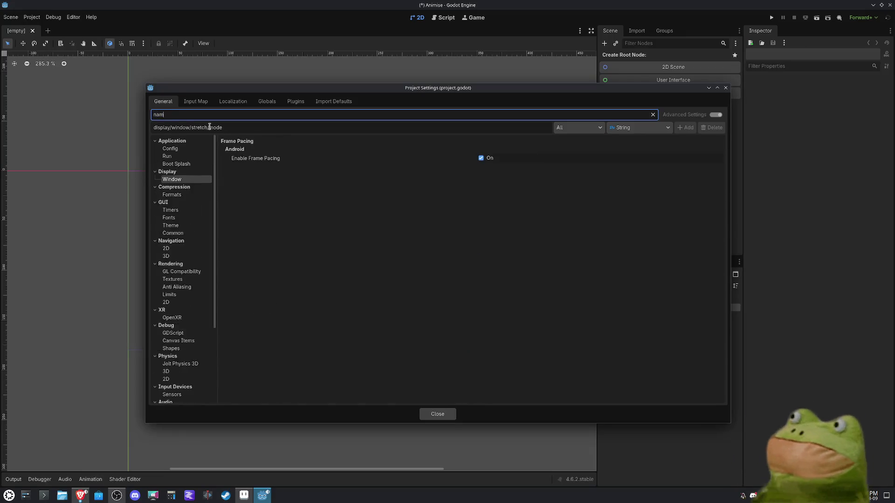
type("g")
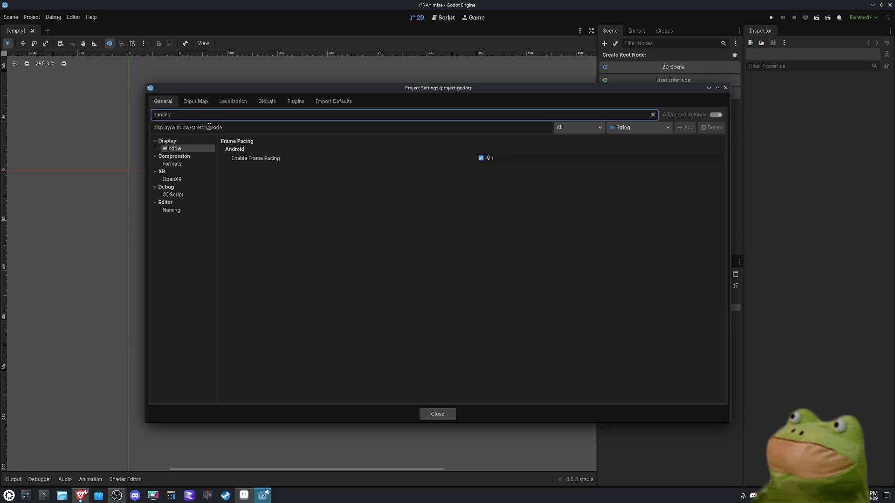
left_click(170, 212)
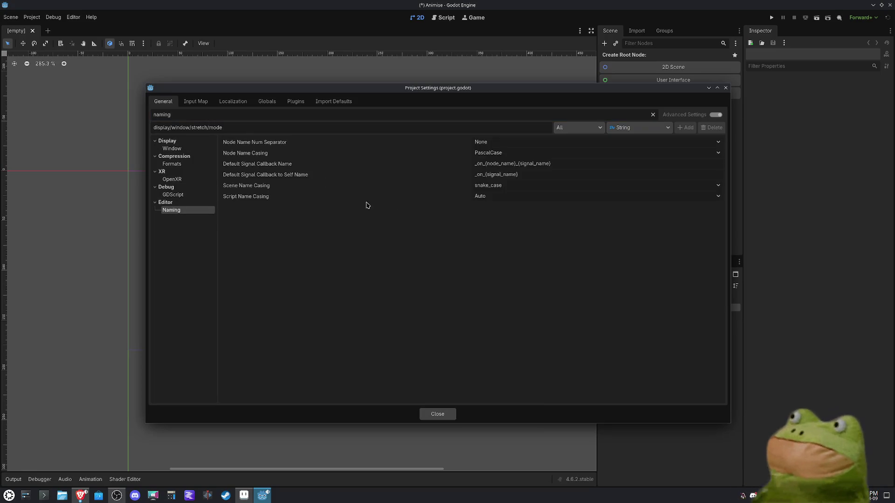
left_click(496, 153)
left_click(499, 181)
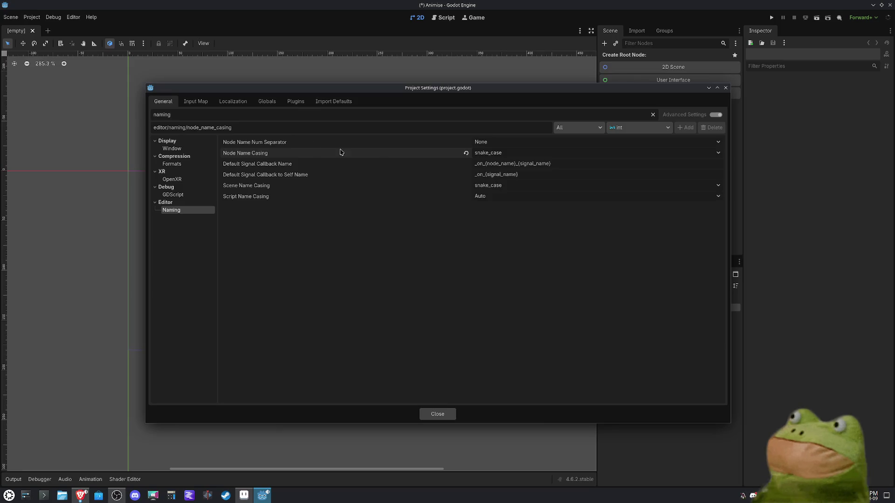
Clear the settings filter and show the 2D Render layer names.
left_click_drag(171, 115, 150, 114)
key("BackSpace")
scroll(184, 298, "down", 2)
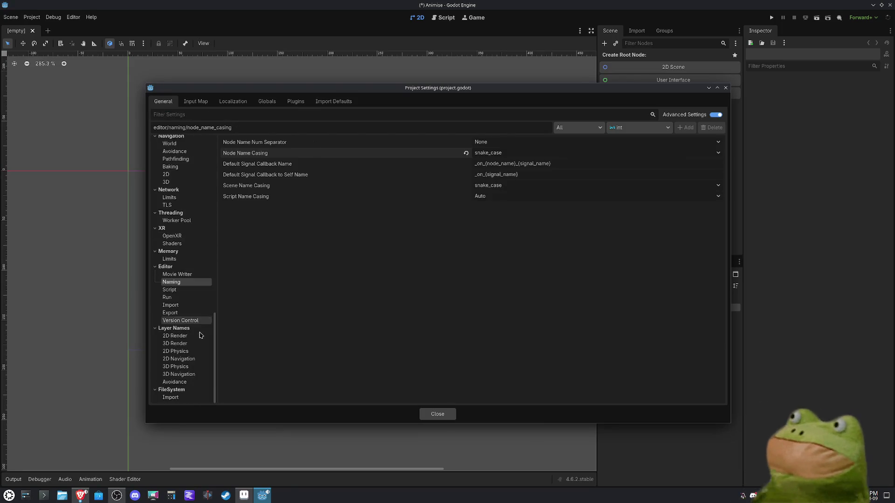
left_click(164, 337)
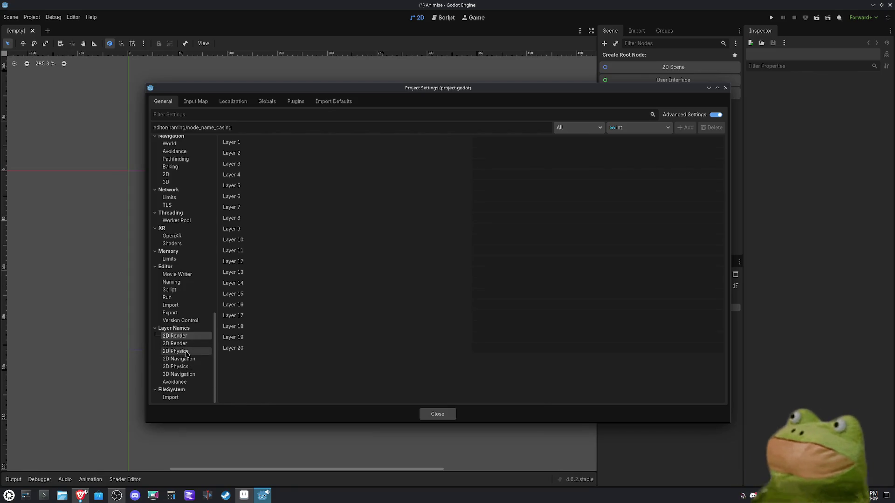
Name 2D Physics layers 1–3 world, players and enemies.
left_click(186, 352)
left_click(518, 144)
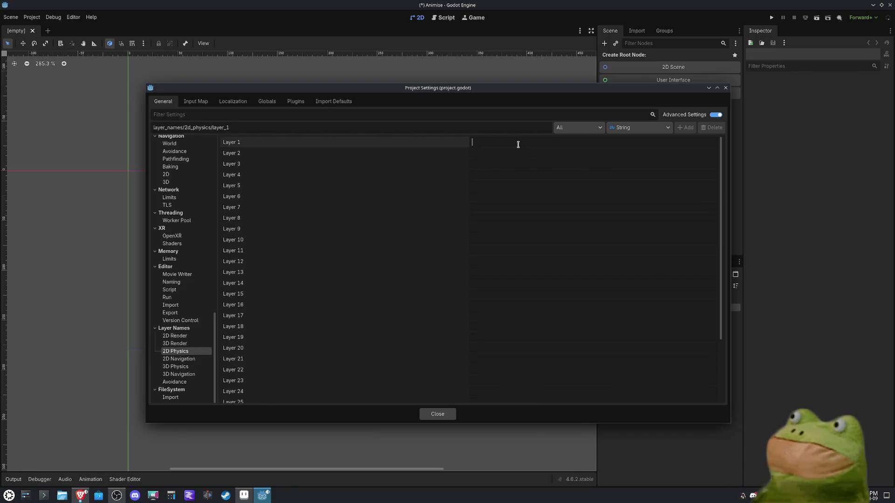
type("world")
left_click(515, 149)
type("player")
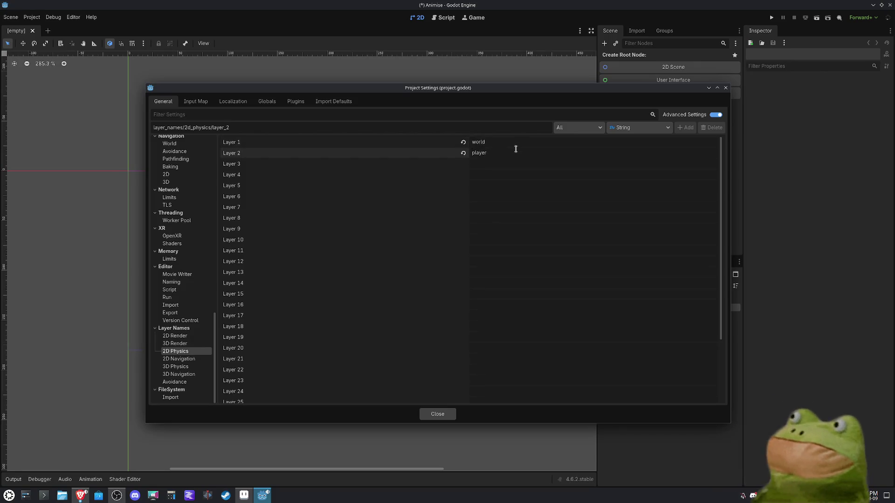
left_click(503, 159)
type("en")
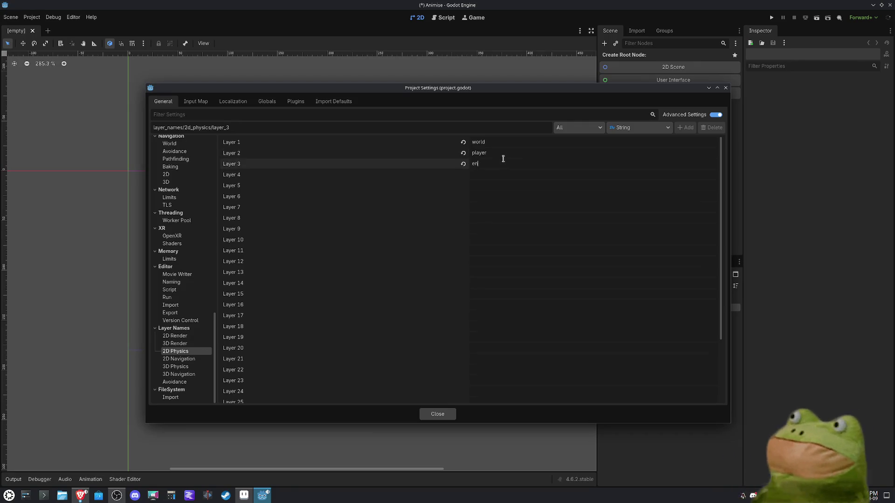
type("emies")
left_click(494, 170)
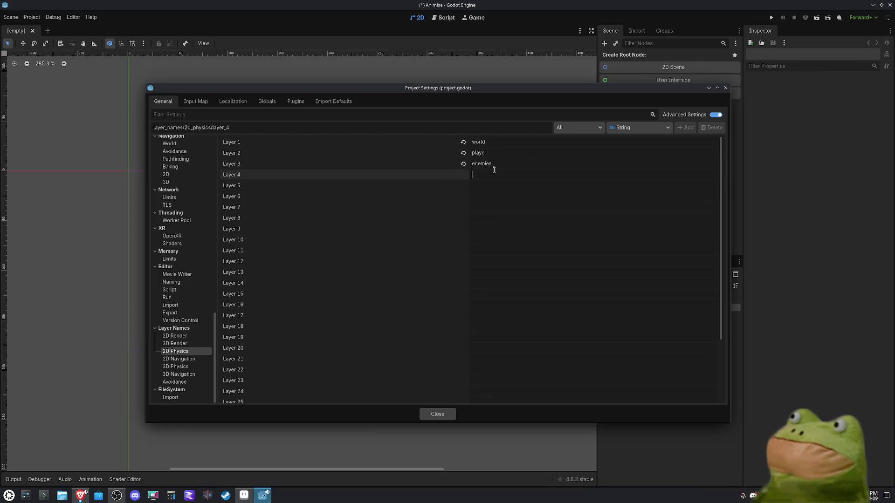
Rename layers 2 and 3 to units and powerups, and name layer 4 bullets.
double_click(480, 149)
type("units")
double_click(482, 164)
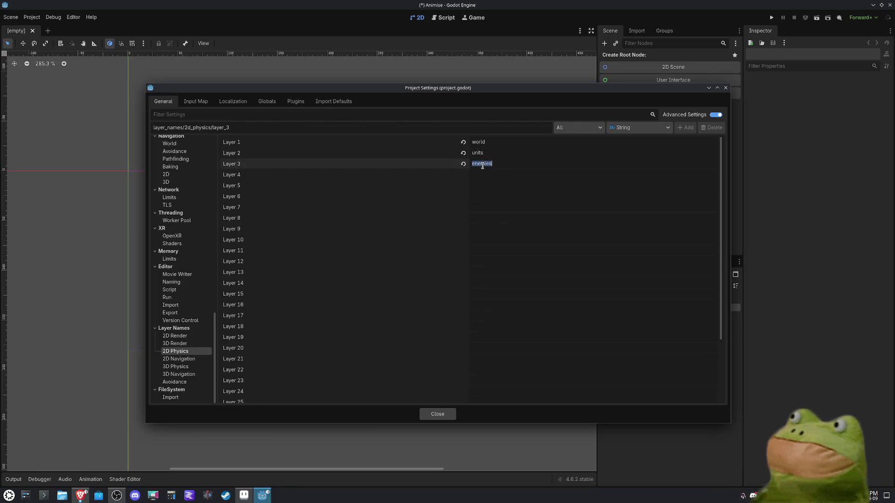
type("powerups")
left_click(488, 176)
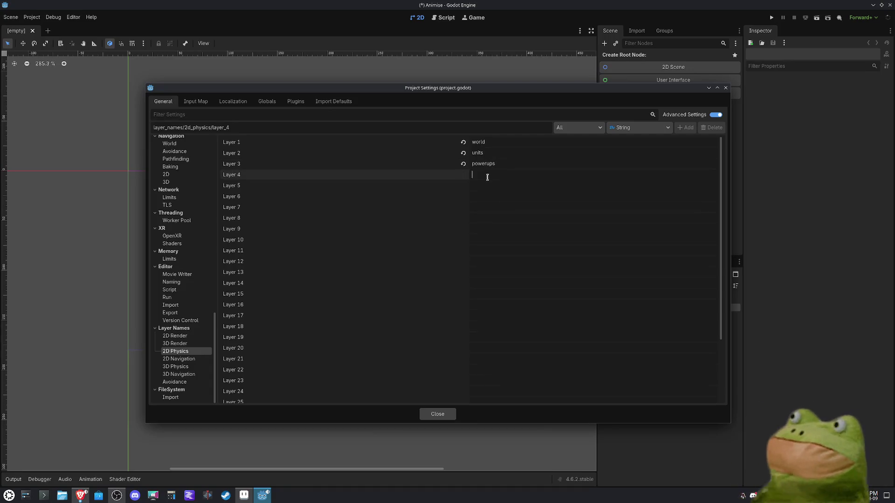
type("bullets")
Close the project settings, pan the 2D canvas, and open Dolphin on Downloads.
left_click(442, 415)
left_click_drag(262, 212, 331, 216)
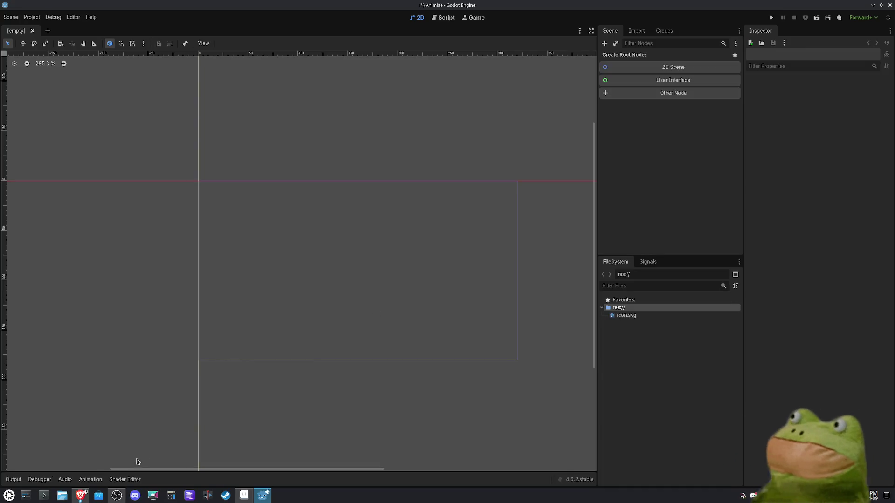
left_click(62, 496)
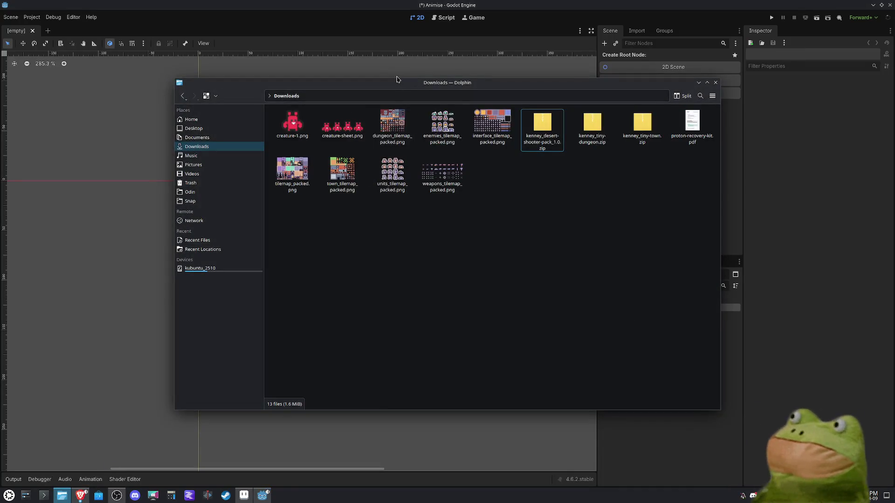
Copy the downloaded tilemap art into the Godot project as an assets folder.
left_click_drag(398, 83, 894, 83)
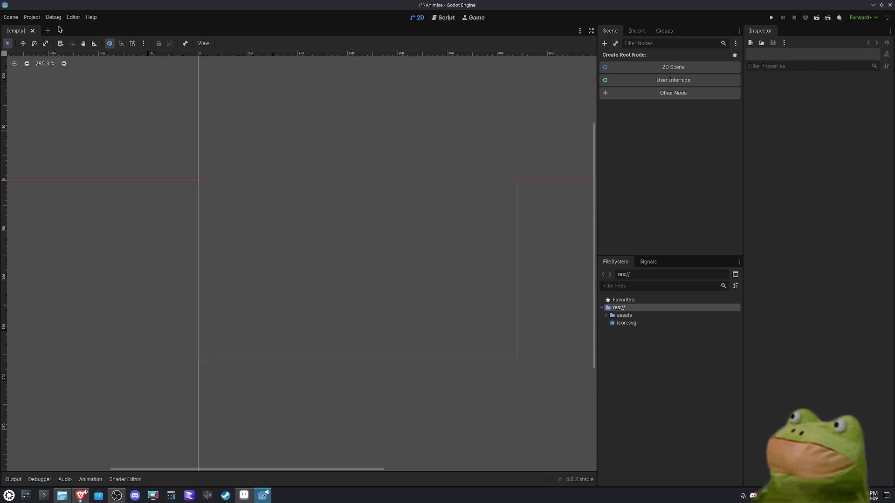
left_click(614, 95)
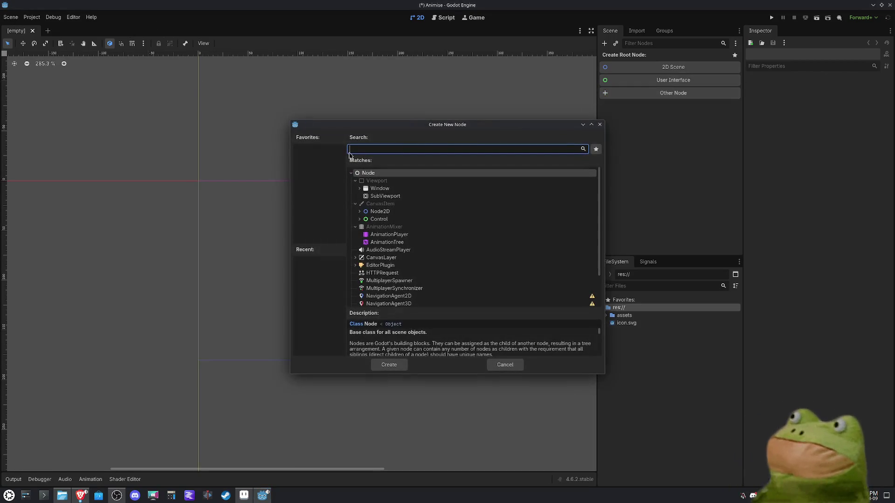
Favourite Node and CanvasLayer, and create a Node root named stage_loader.
left_click(595, 148)
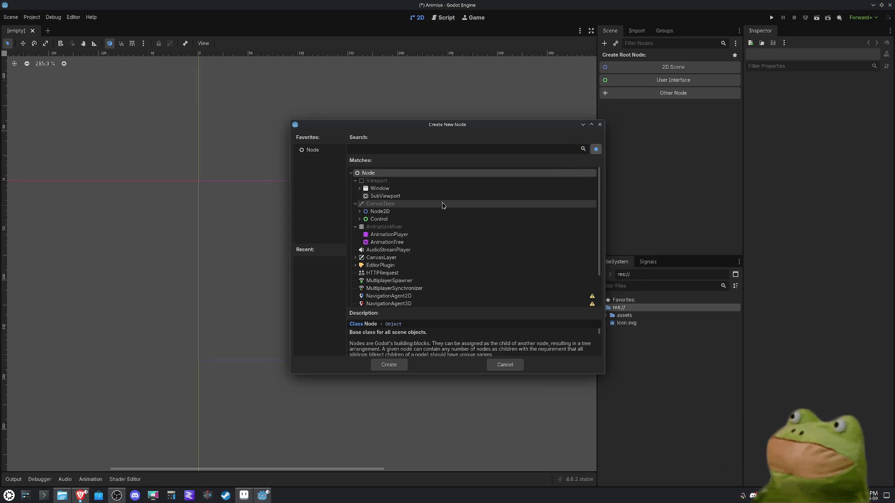
left_click(381, 258)
left_click(596, 150)
double_click(311, 149)
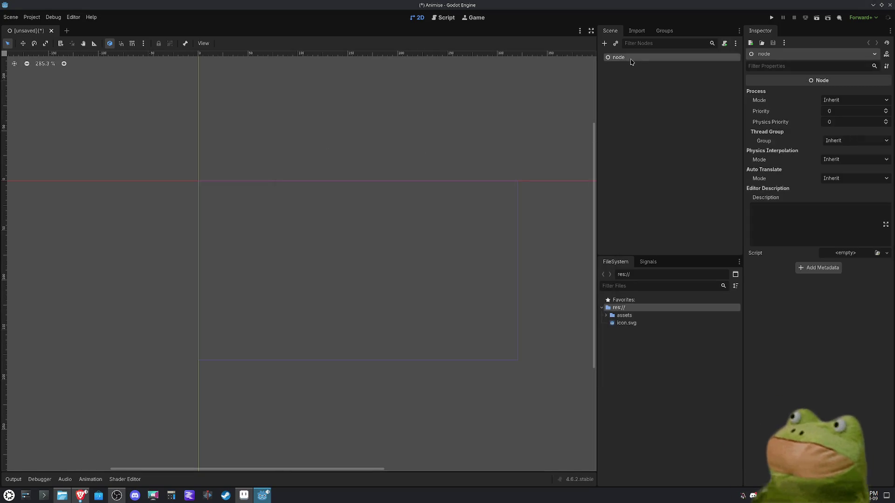
double_click(630, 58)
type("stae")
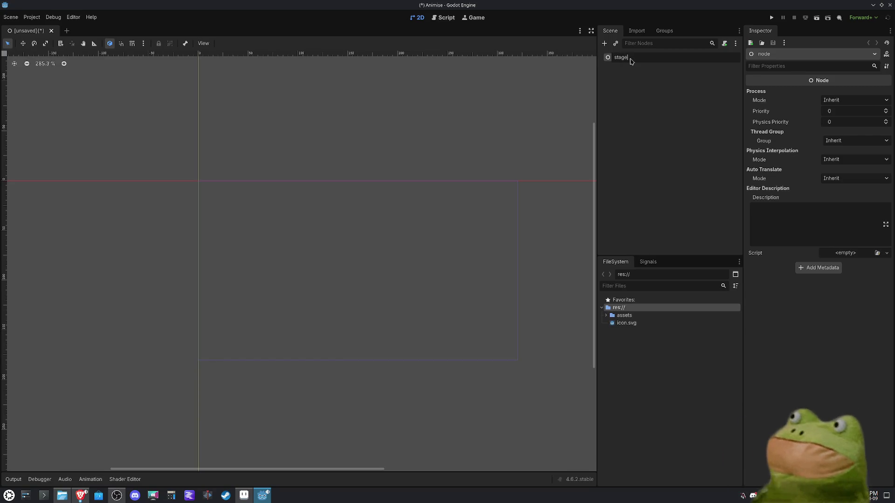
type("_loader")
key("Return")
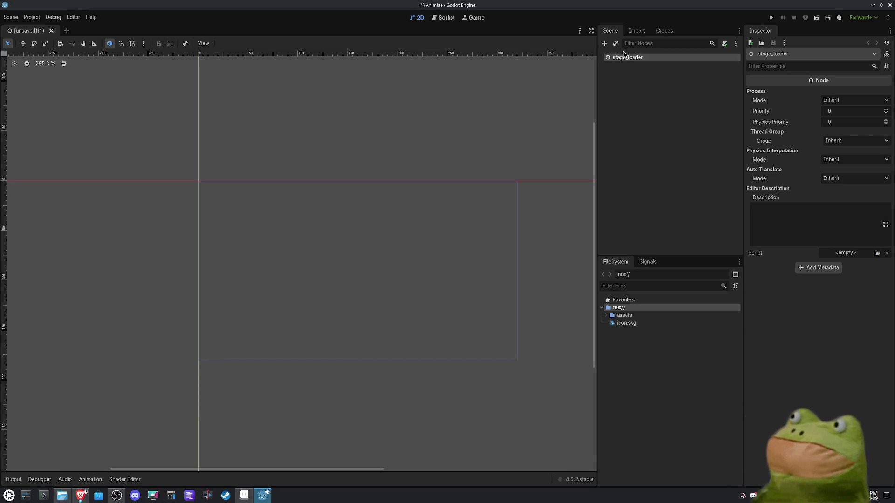
Add Node, CanvasLayer and AnimationPlayer children, moving canvas_layer to the top.
left_click(605, 42)
key("Return")
left_click(628, 58)
left_click(605, 43)
double_click(326, 160)
left_click(628, 58)
left_click(603, 44)
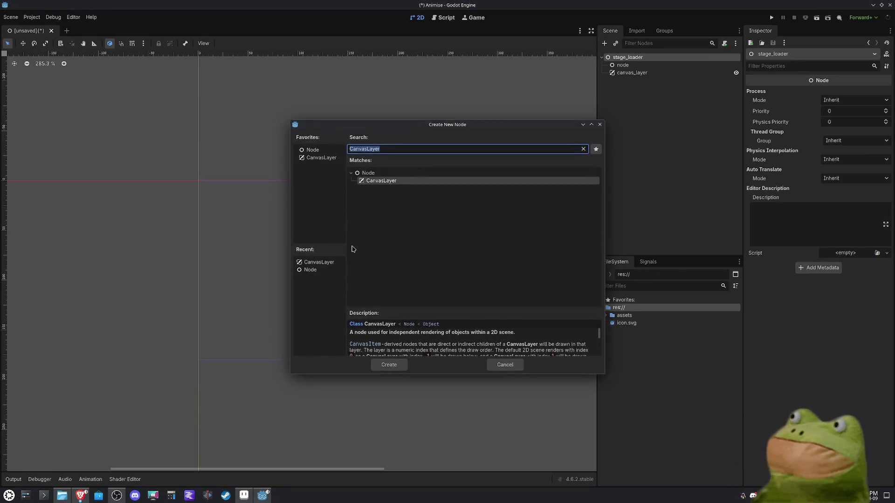
type("animat")
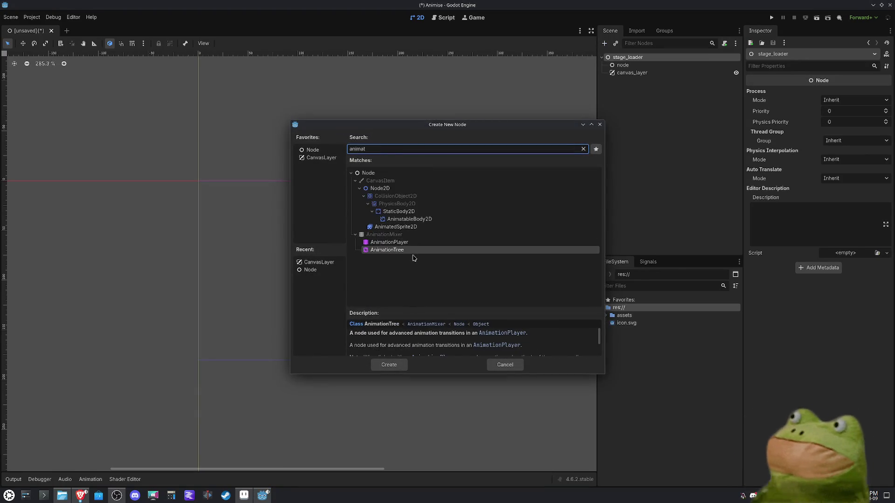
double_click(416, 243)
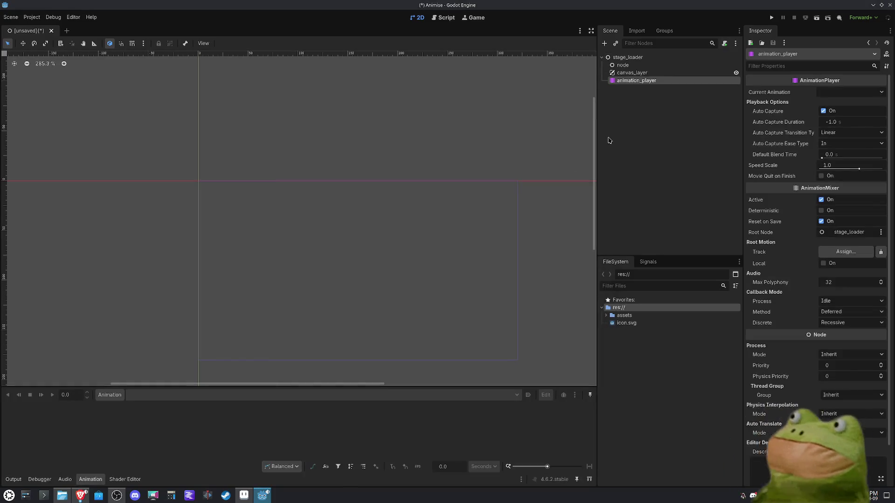
left_click_drag(623, 72, 623, 68)
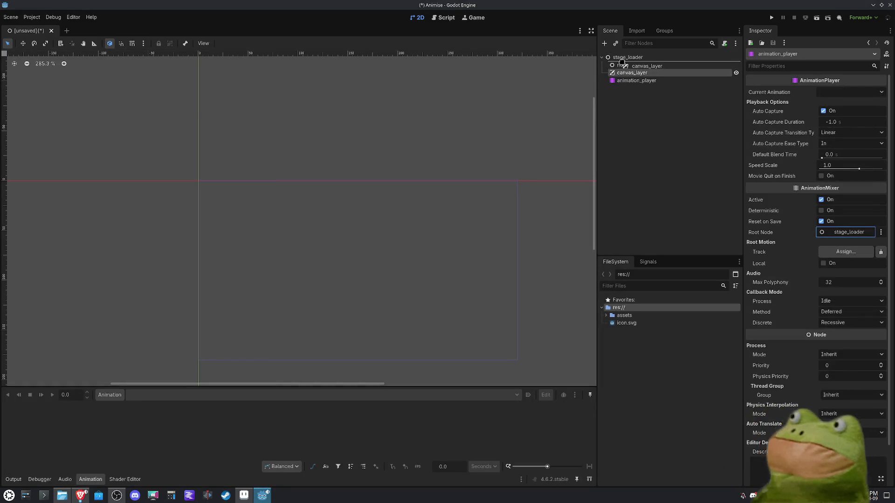
Add a ColorRect under canvas_layer stretched to Full Rect.
left_click(605, 44)
type("color")
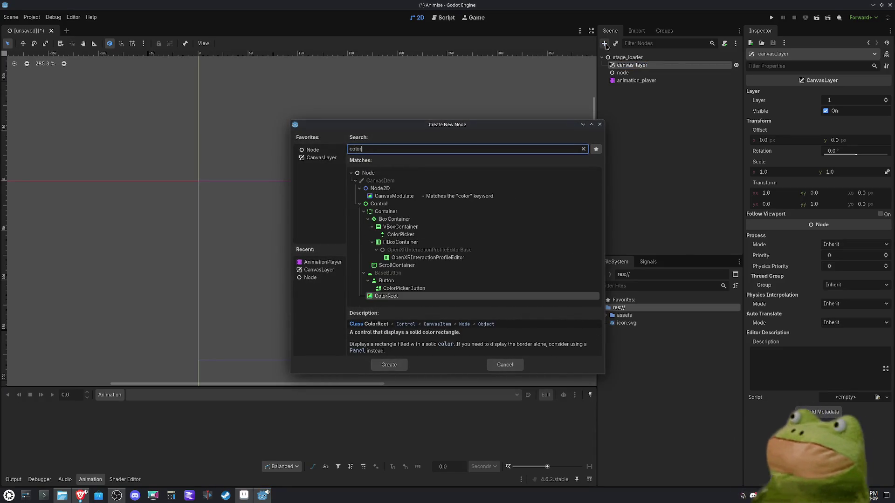
key("Return")
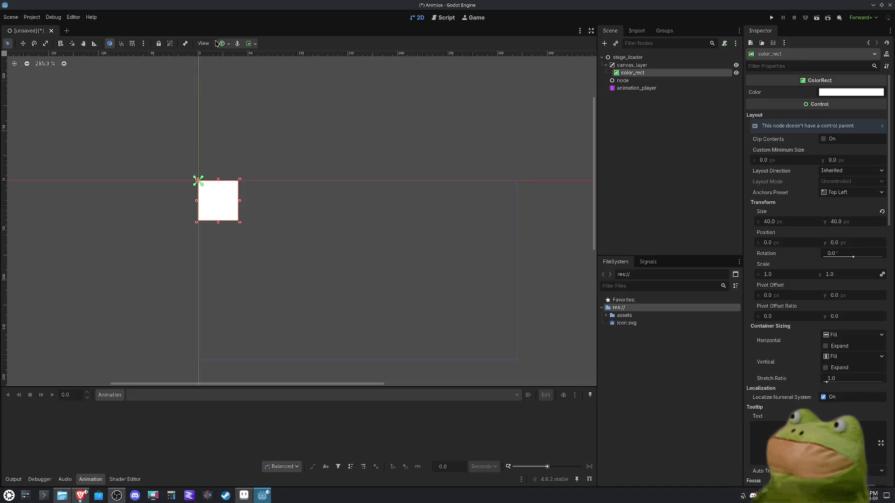
left_click(222, 44)
left_click(265, 108)
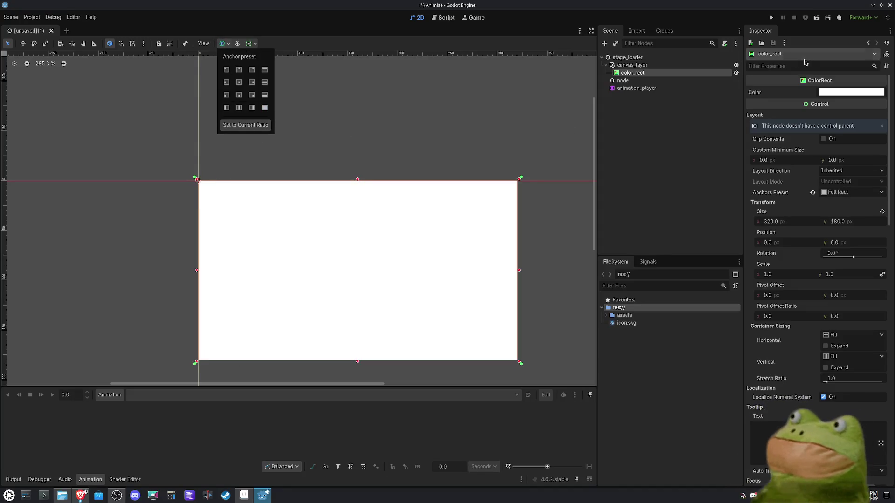
Copy the dark purple from Aseprite and set the ColorRect colour to 47324b.
left_click(244, 495)
left_click(542, 257, "alt")
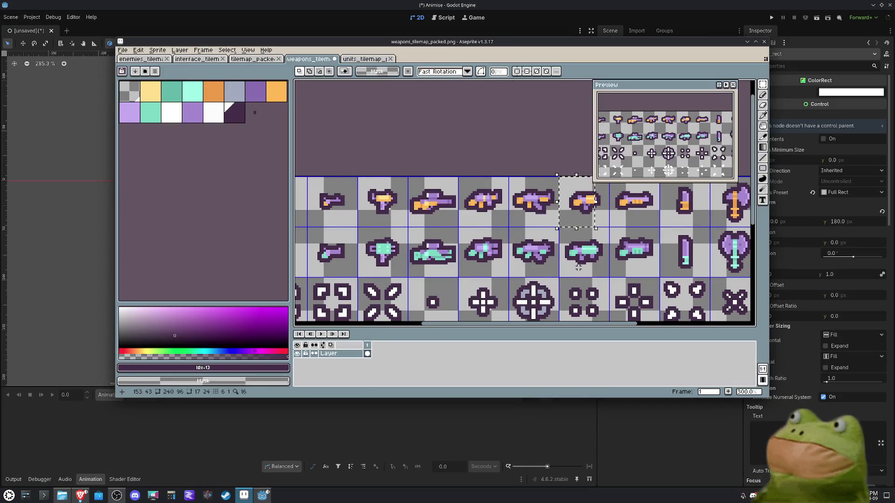
left_click(203, 368)
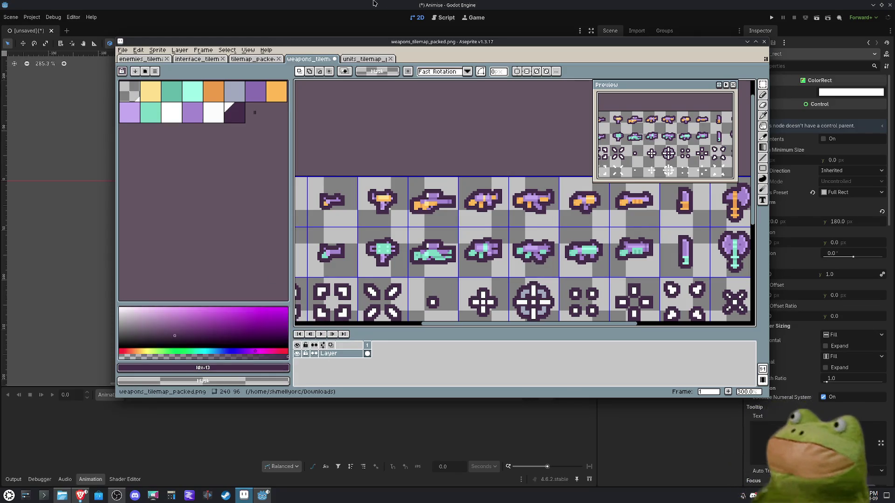
left_click(850, 102)
left_click(850, 92)
type("47324b")
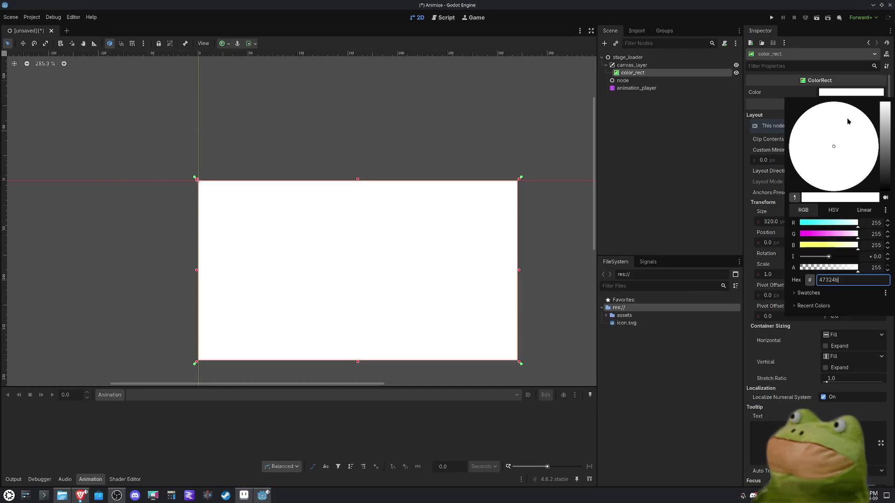
key("Return")
left_click(844, 95)
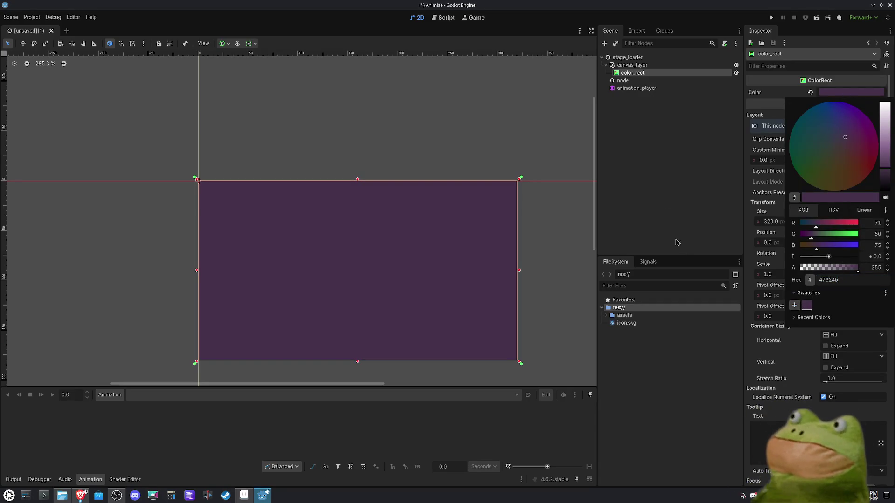
left_click(652, 152)
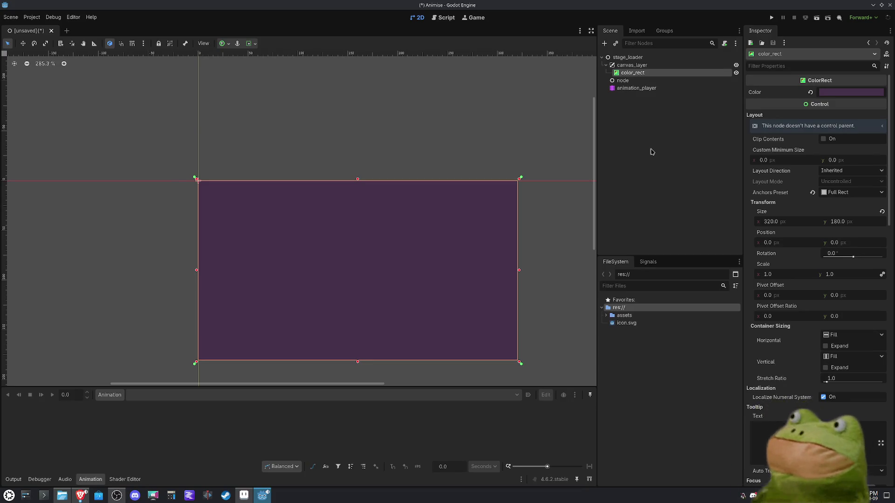
left_click(625, 91)
Rename the animation player to anim and the plain node to container.
double_click(625, 88)
type("anim")
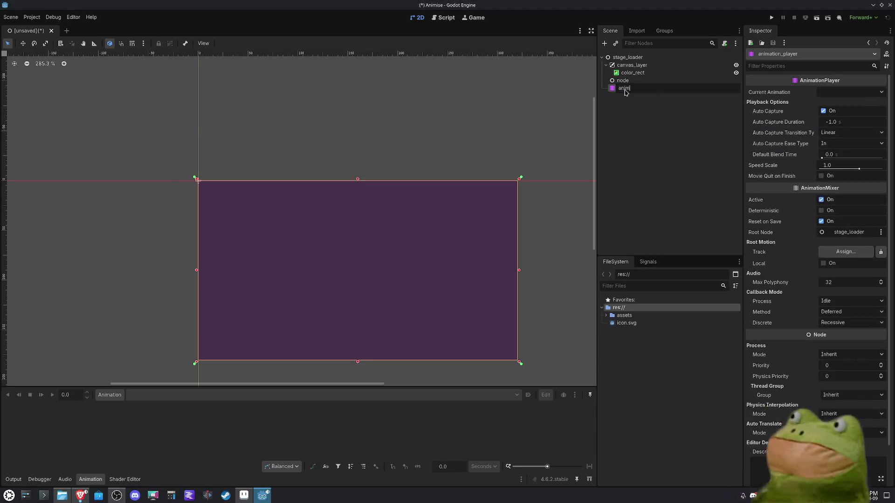
key("Return")
double_click(624, 81)
type("contai")
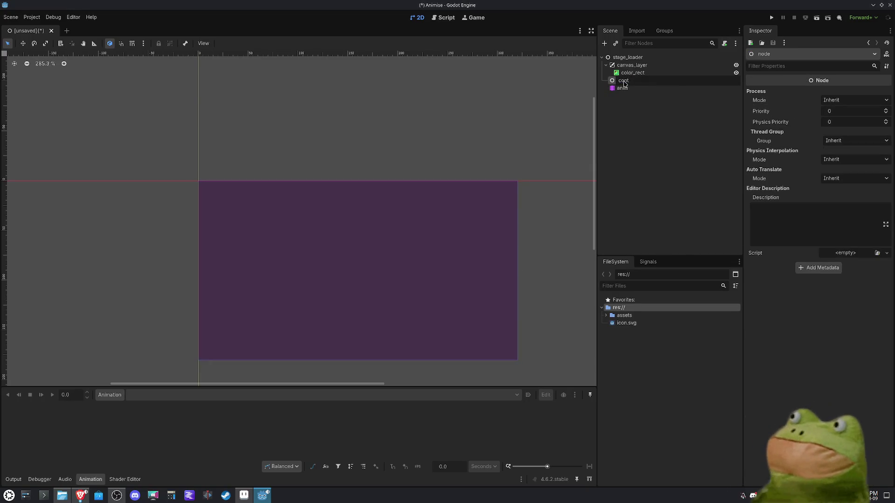
type("ner")
key("Return")
key("ctrl+s")
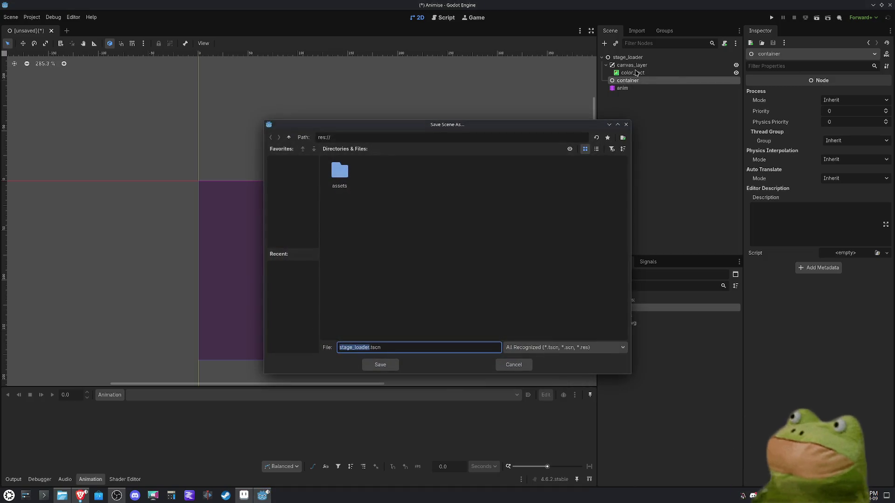
key("Escape")
Rename color_rect to color_fade and canvas_layer to canvas_fade.
left_click(644, 74)
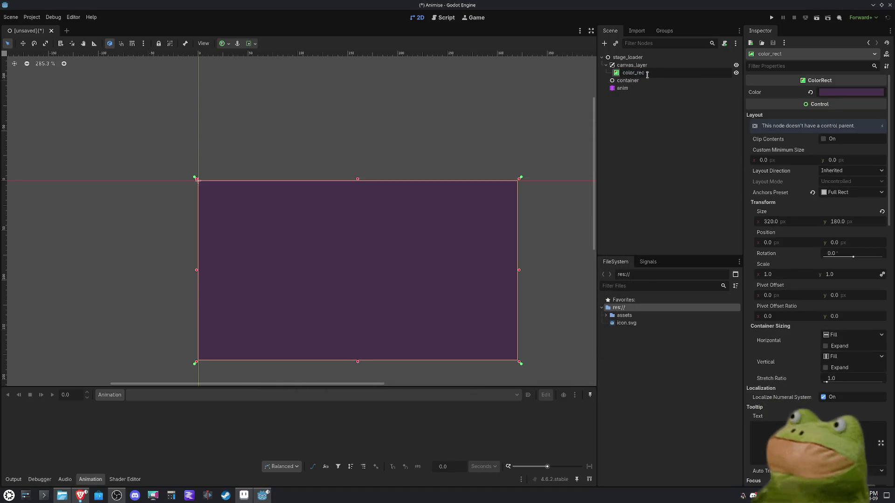
type("fade")
key("Return")
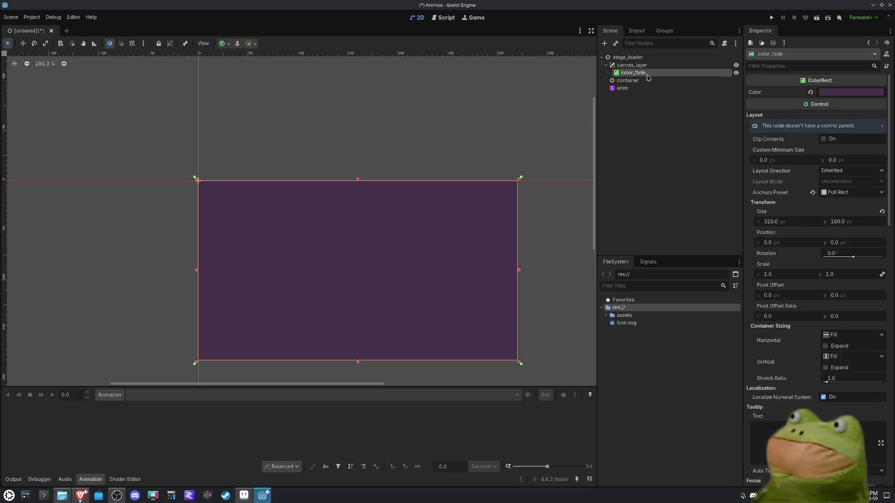
key("Up")
key("F2")
key("End")
key("BackSpace")
type("e")
key("Return")
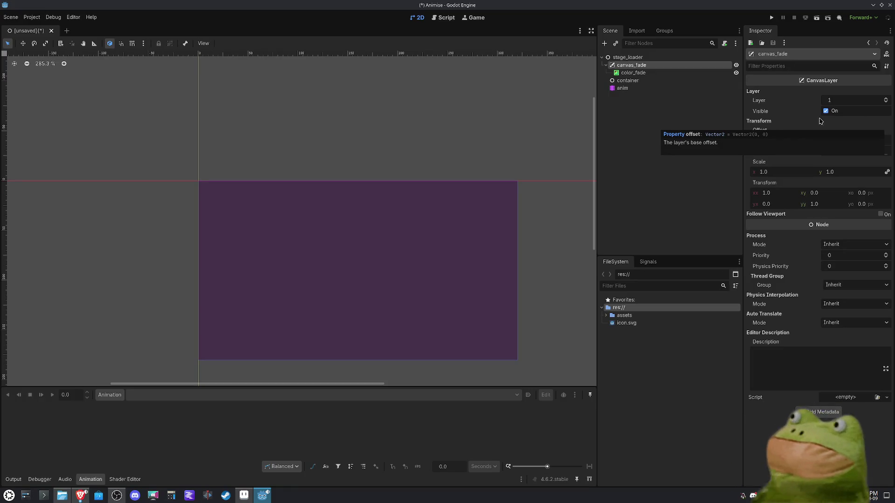
Set canvas_fade's Layer to 100 and bring up Save Scene As.
left_click(643, 110)
left_click(634, 74)
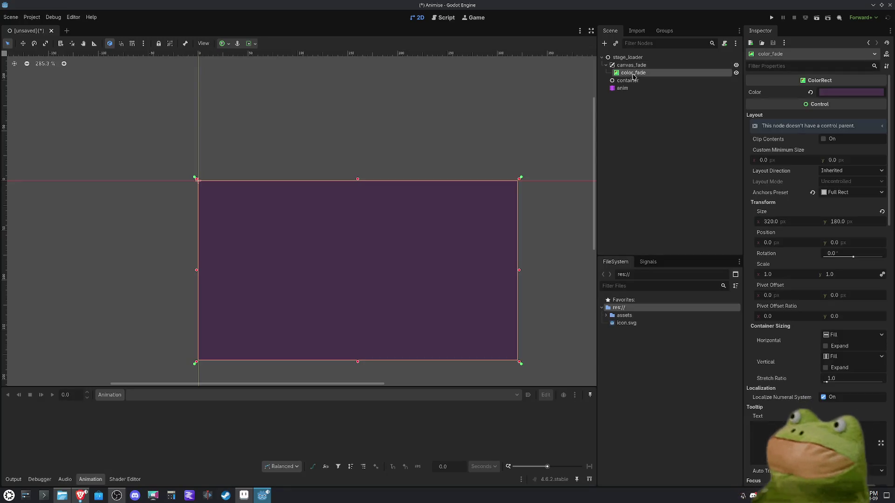
left_click(645, 66)
left_click(846, 100)
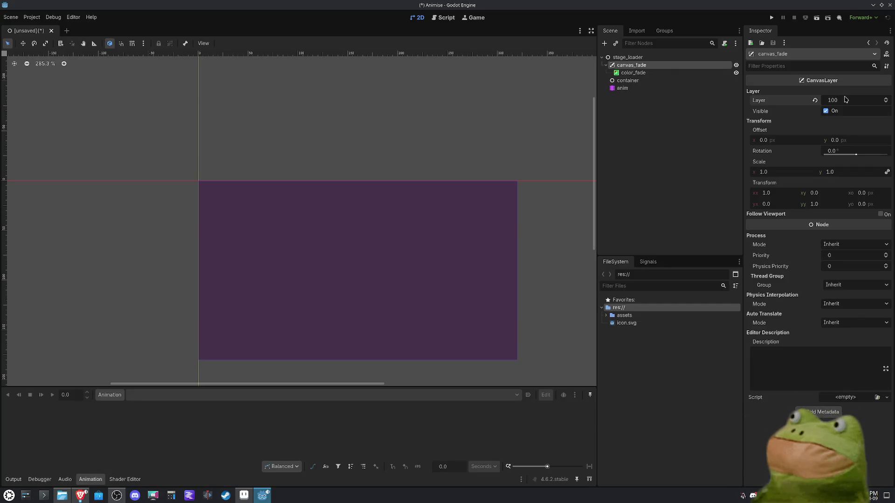
key("ctrl+s")
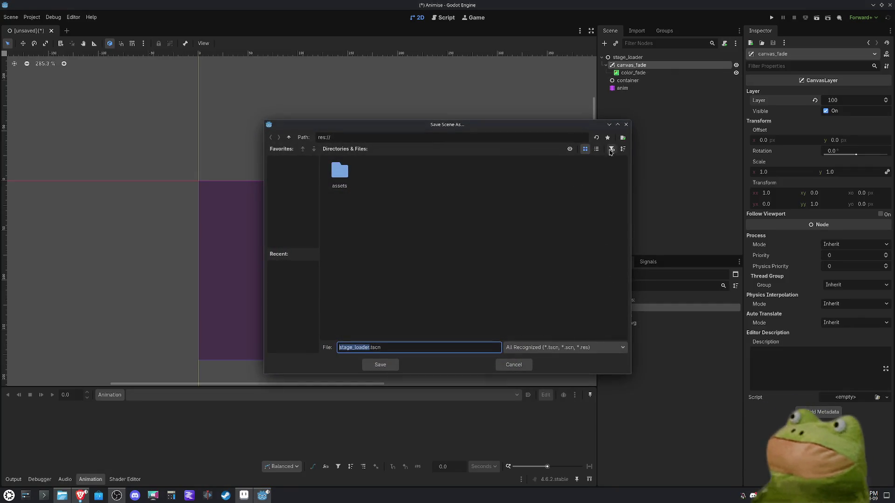
Create a 'stages' folder and save the scene there as stage_loader.tscn.
left_click(629, 138)
type("stages")
key("Return")
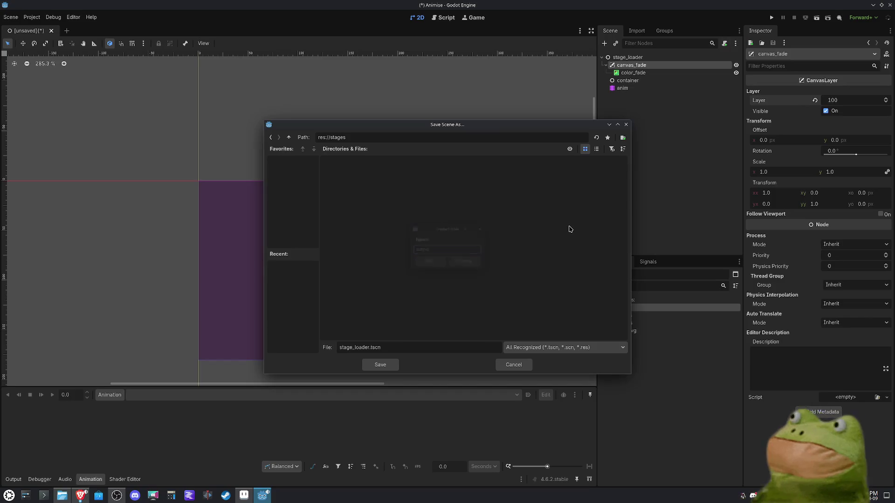
left_click(379, 365)
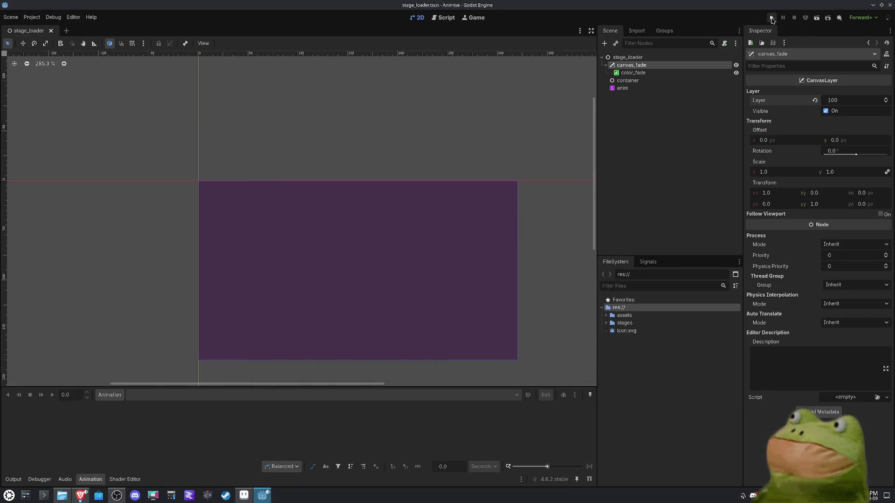
Make stage_loader the main scene, run it, and set embedded game sizing to Keep Aspect Ratio.
left_click(503, 262)
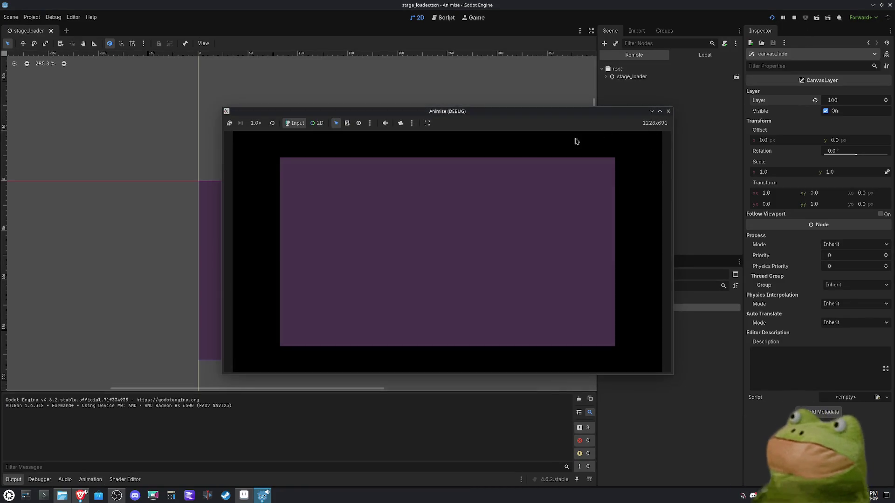
left_click(427, 123)
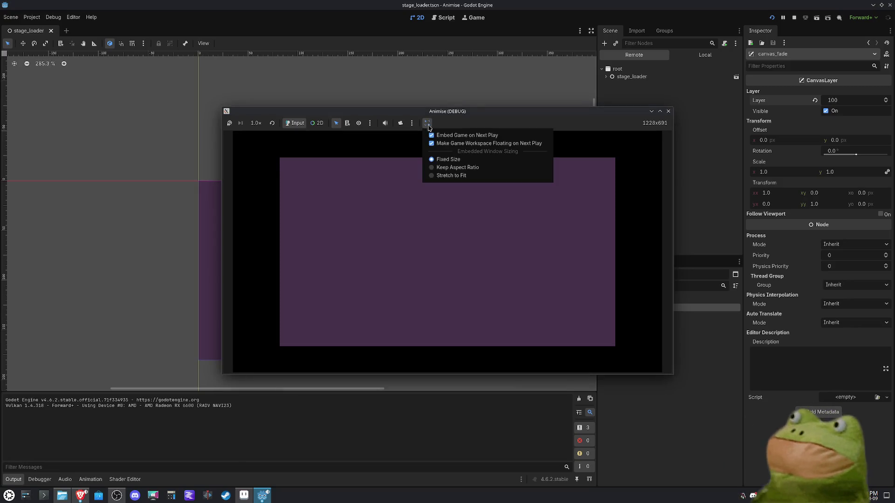
left_click(457, 168)
left_click(427, 123)
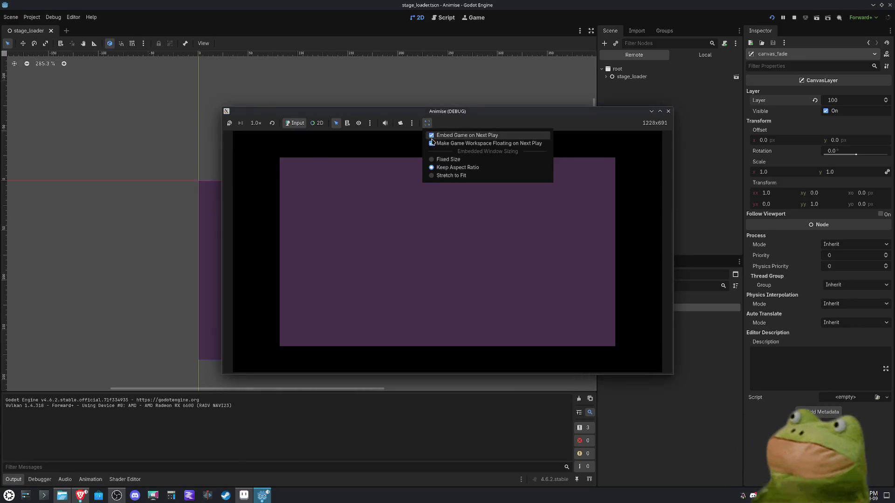
left_click(433, 141)
Check the game window's camera and full-screen options, rerun with F5, then stop the game.
left_click(413, 124)
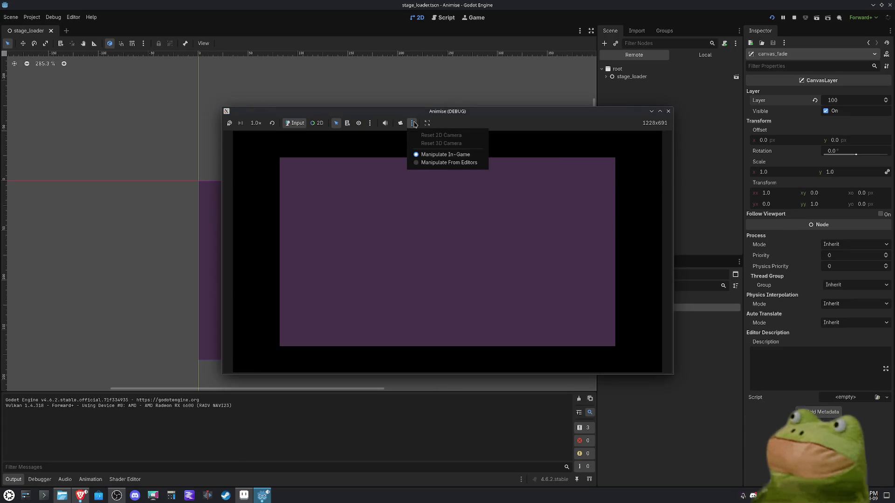
left_click(414, 124)
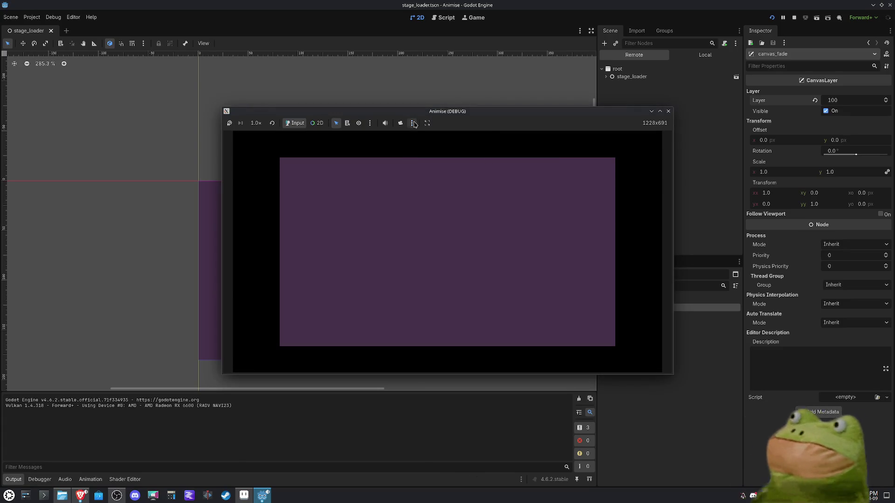
left_click(660, 111)
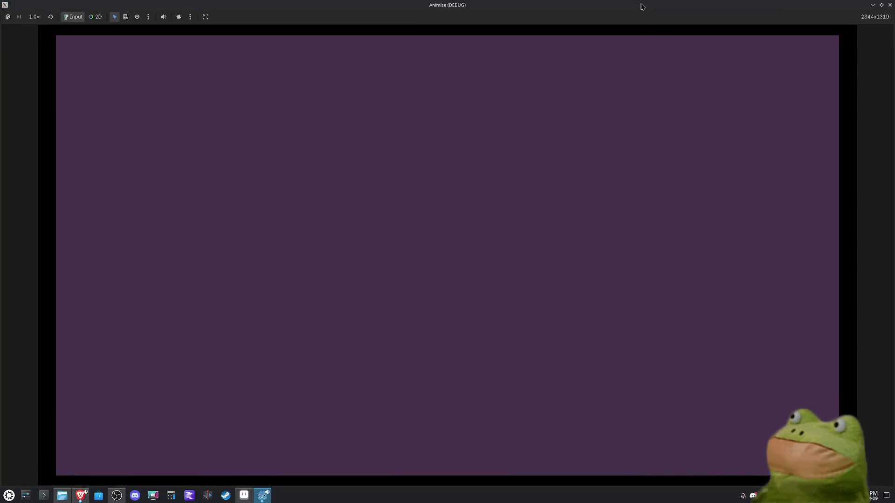
double_click(641, 6)
left_click(670, 113)
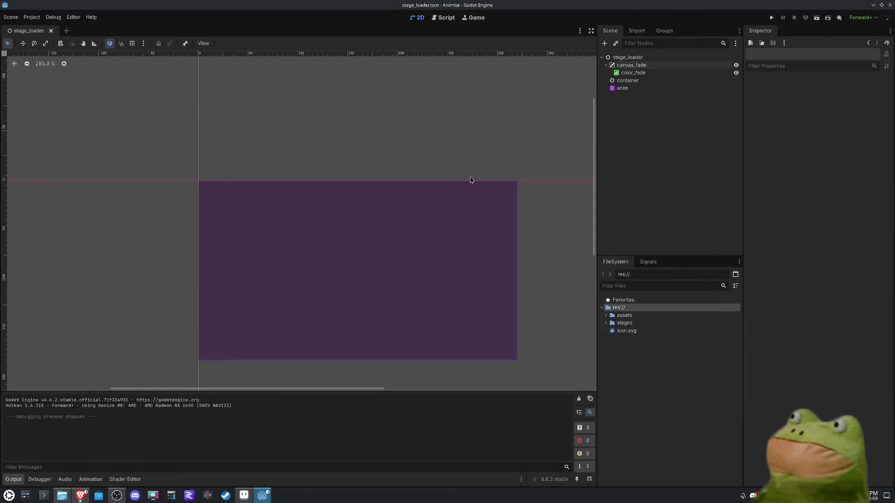
key("F5")
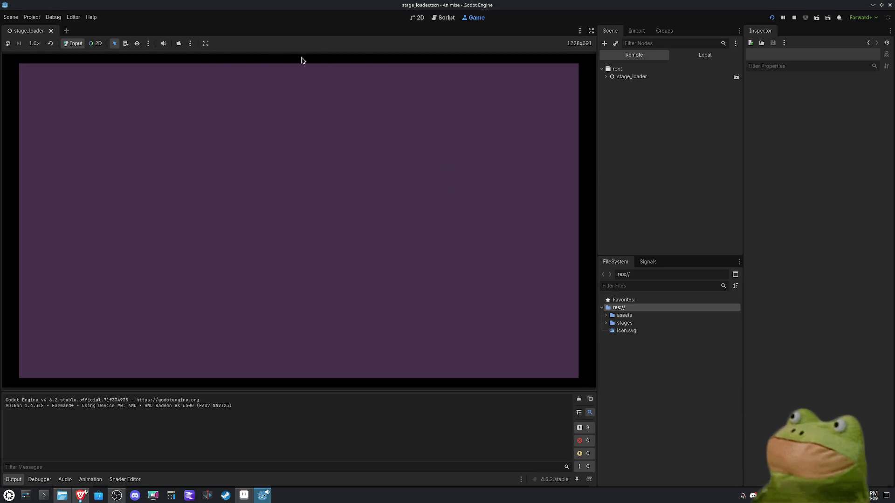
left_click(420, 19)
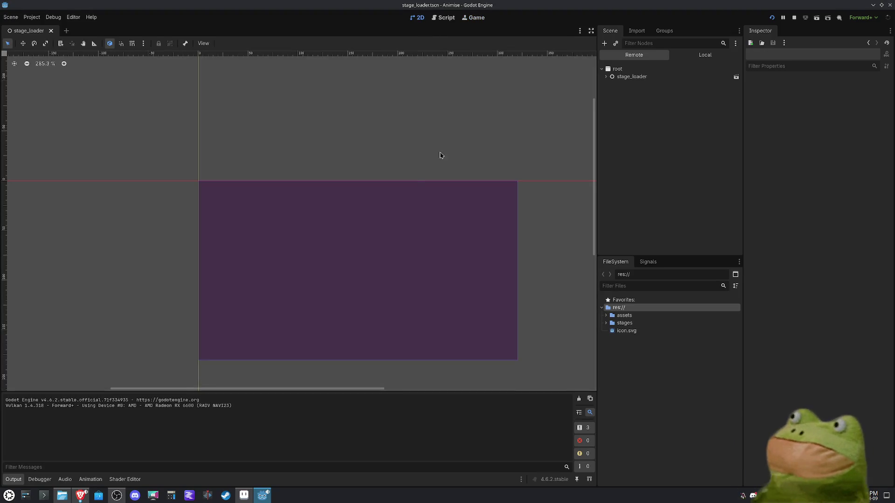
left_click(795, 18)
Attach a new script to stage_loader, saved as res://scripts/stage_loader.gd in a new scripts folder.
left_click(628, 57)
left_click(724, 44)
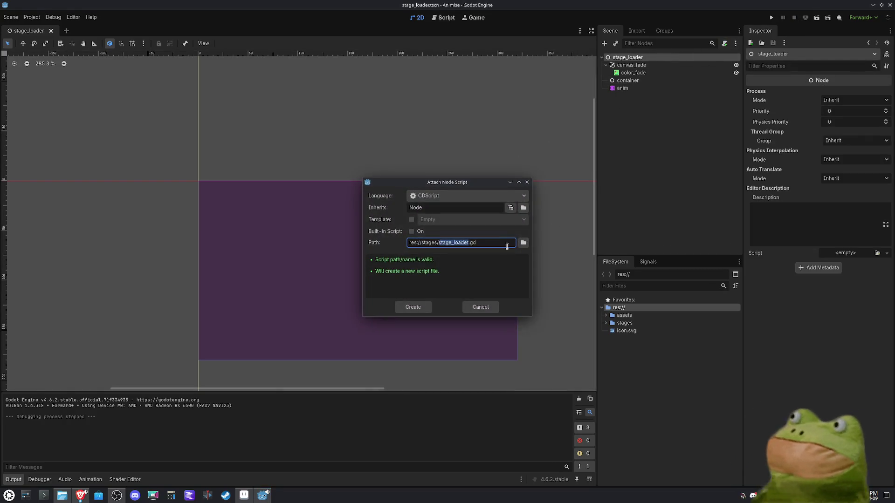
left_click(523, 243)
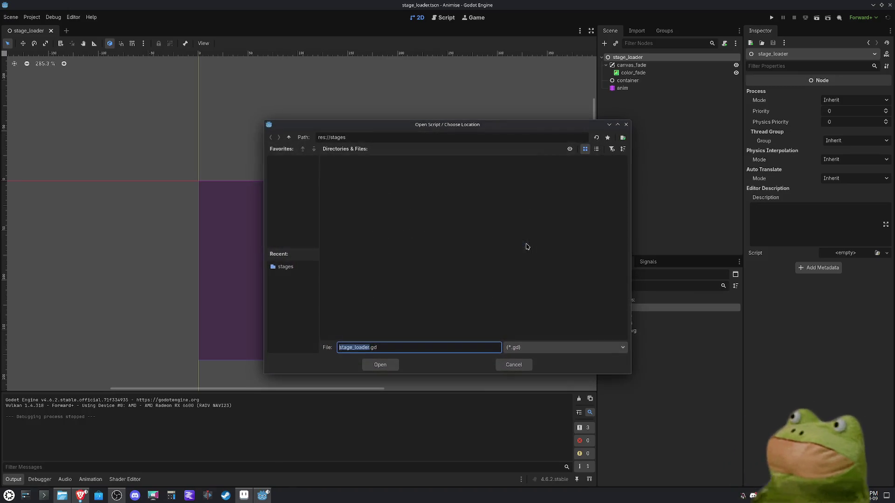
left_click(289, 137)
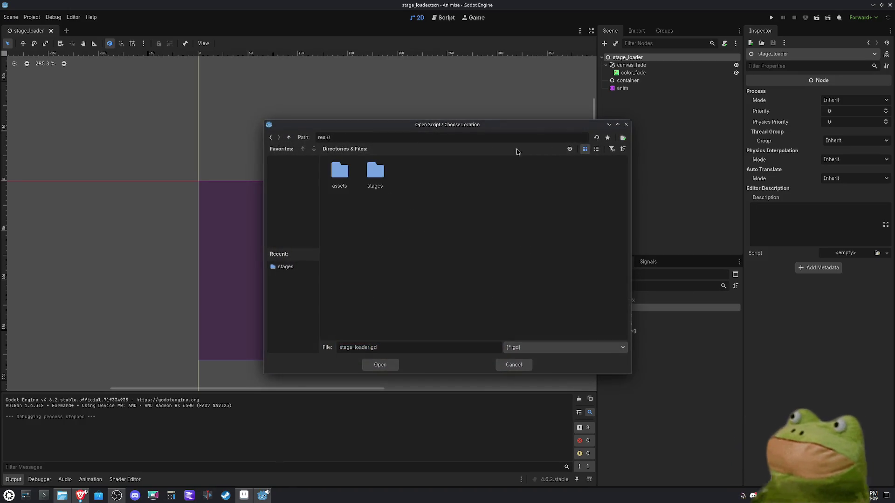
left_click(623, 138)
type("scripts")
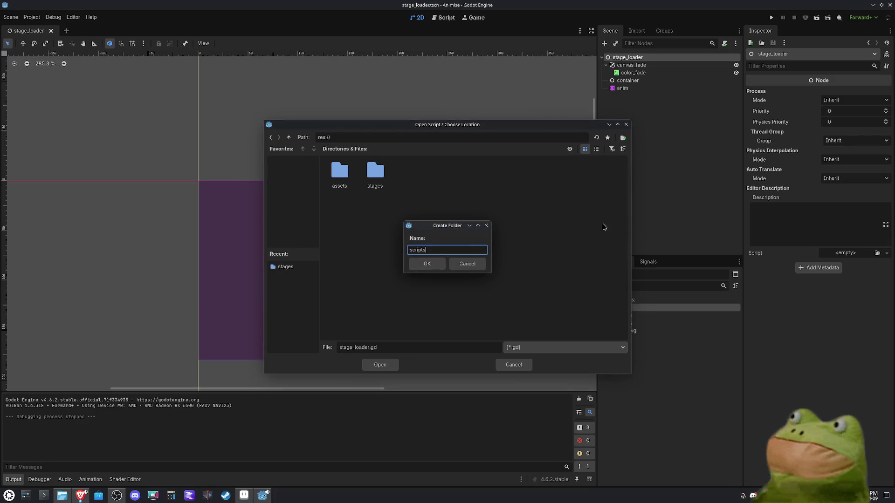
key("Return")
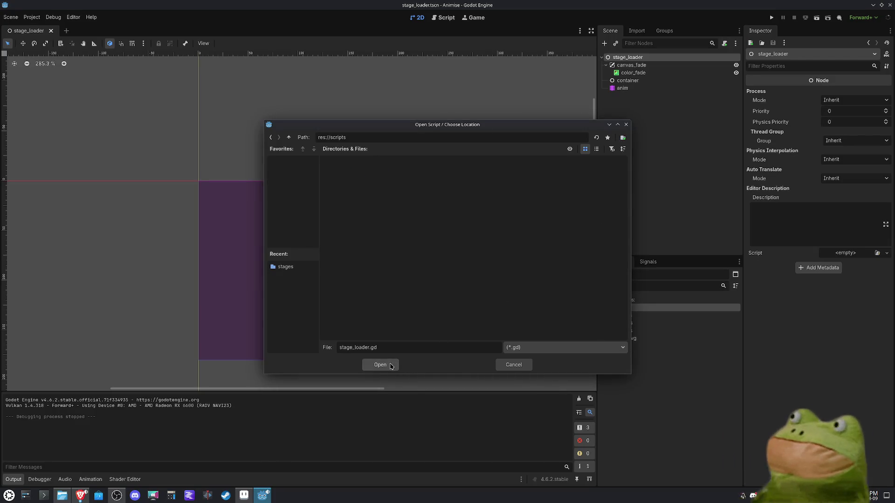
left_click(380, 365)
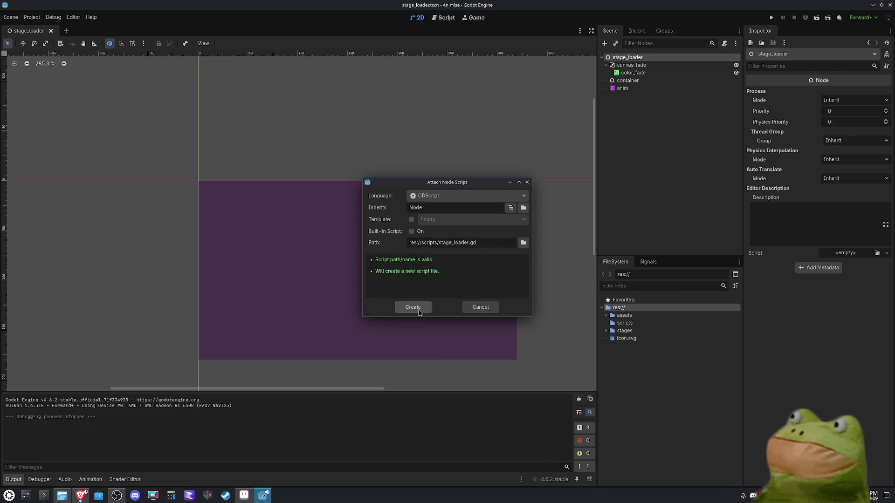
left_click(413, 307)
Add a 'func get_stage(stage_name):' line below extends Node.
left_click(186, 143)
key("Return")
type("func get_")
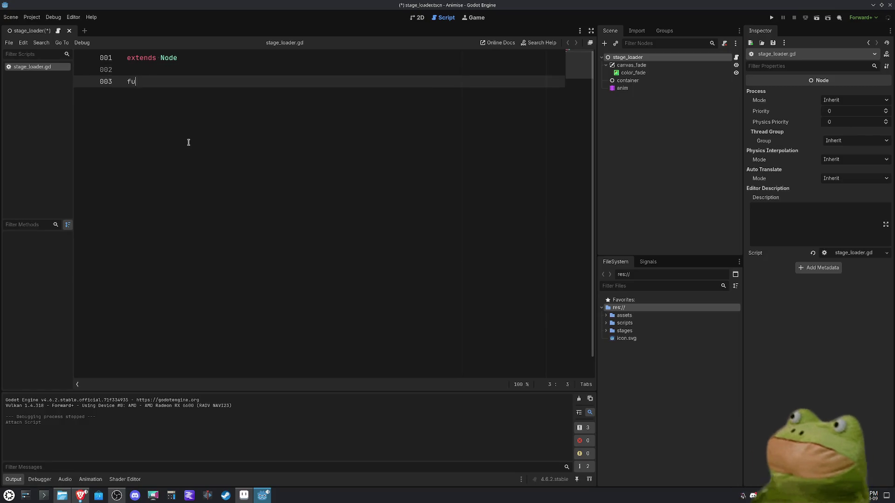
type("stage(st")
type("age_name)")
type(":")
Write get_stage's body to look up stage_name via the container's get_node_or_null.
key("Return")
type("cont")
key("Return")
type("eT_n")
key("Down")
key("Down")
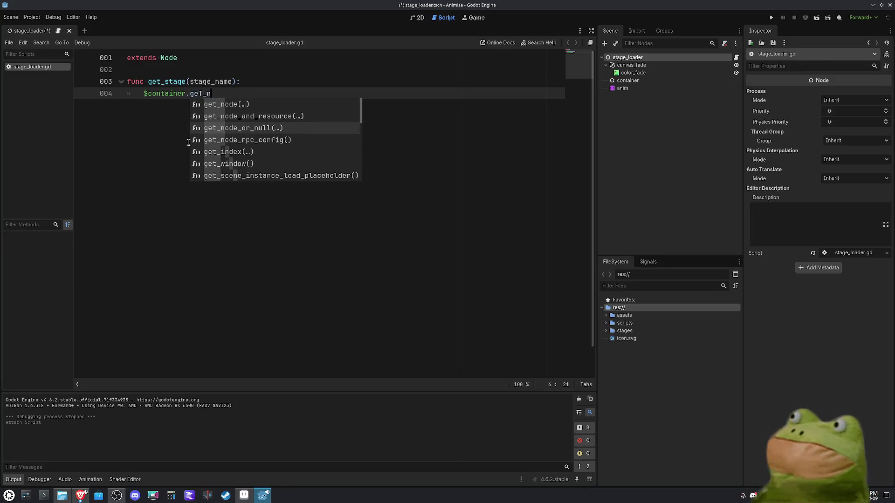
key("Down")
key("Up")
key("Return")
type("stage_")
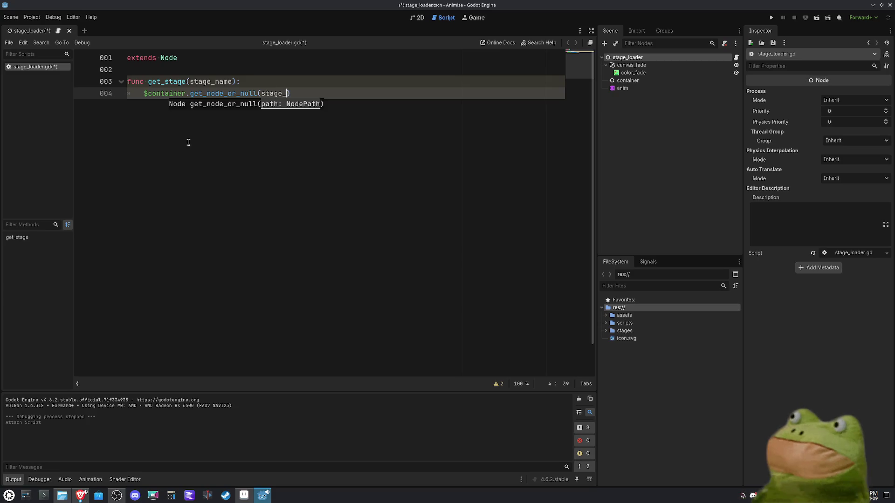
type("nam")
key("BackSpace")
key("BackSpace")
type("name")
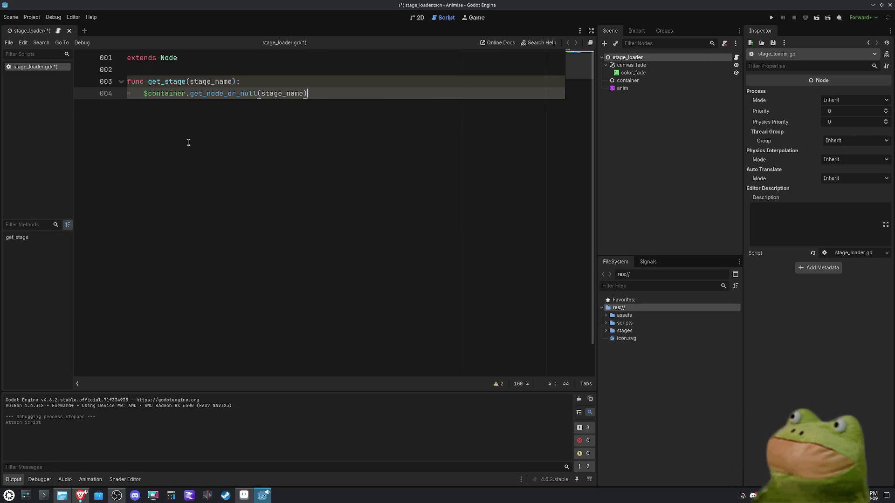
key("Return")
key("BackSpace")
key("Return")
Start a change_stage function and declare 'var prev_stages = []' near the top of the script.
type("func change_stage")
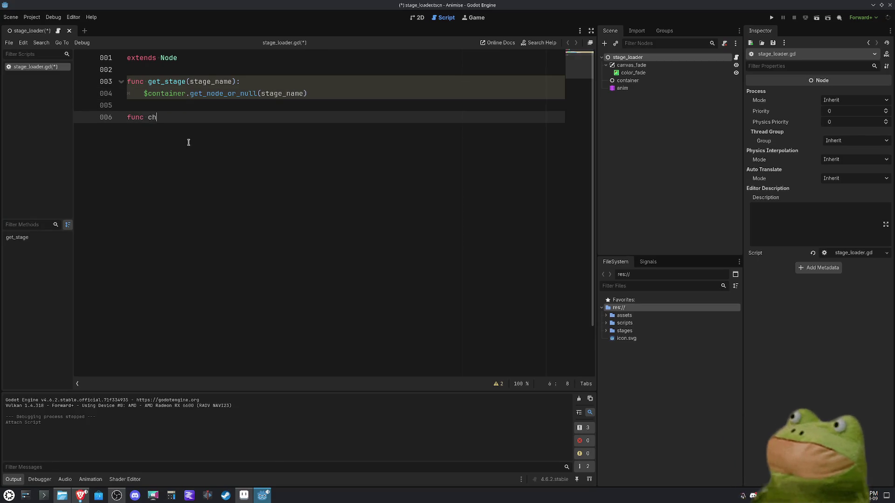
key("Up")
key("Up")
key("Up")
key("Up")
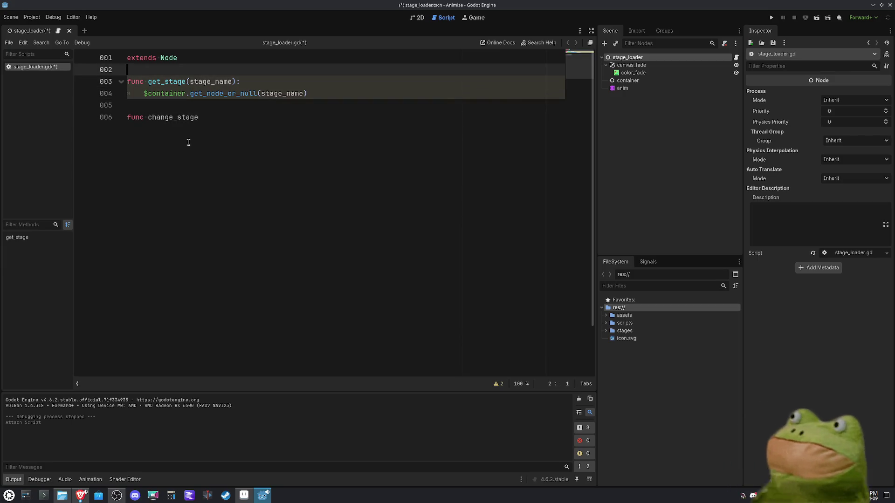
key("Down")
key("Return")
key("Return")
key("Up")
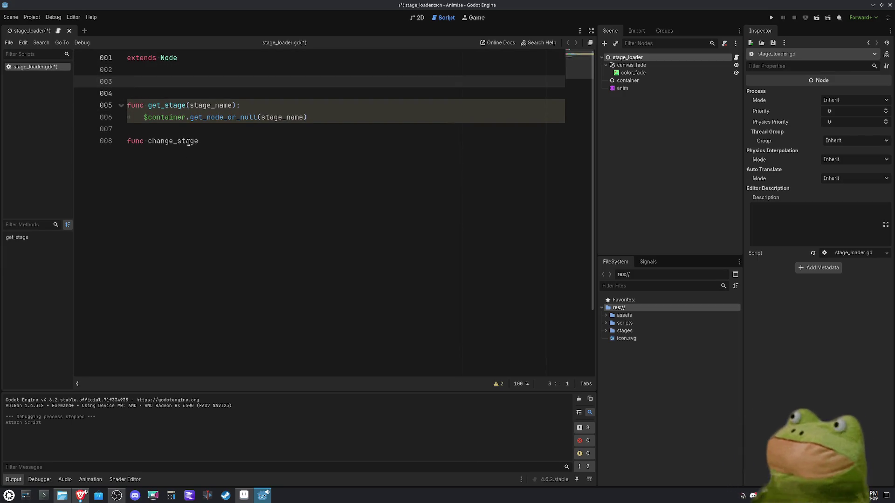
type("prev")
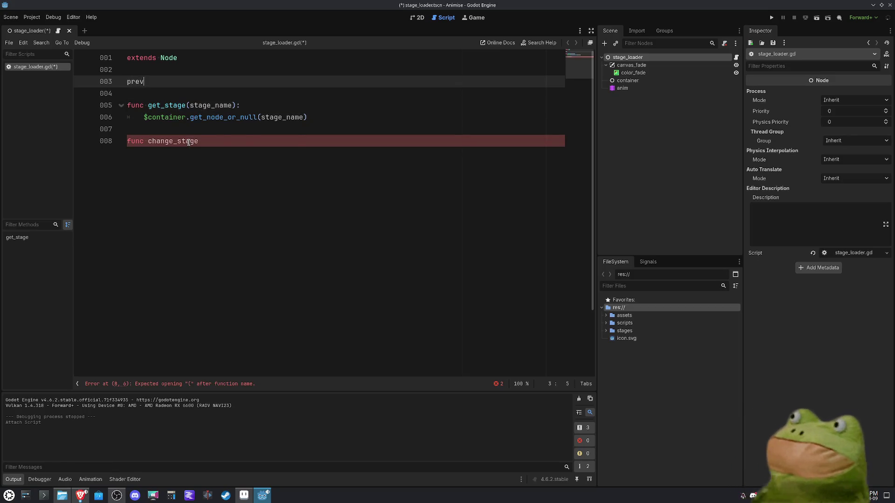
key("BackSpace")
key("BackSpace")
key("BackSpace")
type("var")
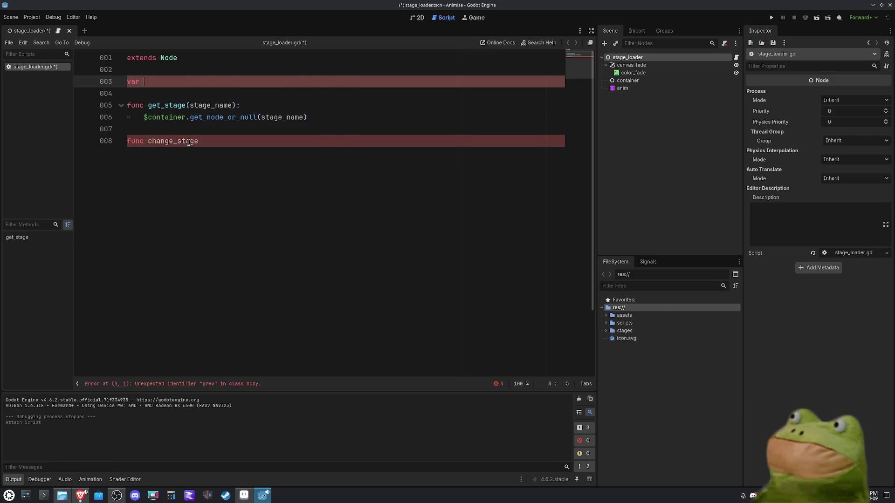
type("rev_stage")
key("BackSpace")
key("BackSpace")
key("BackSpace")
type("ages = [")
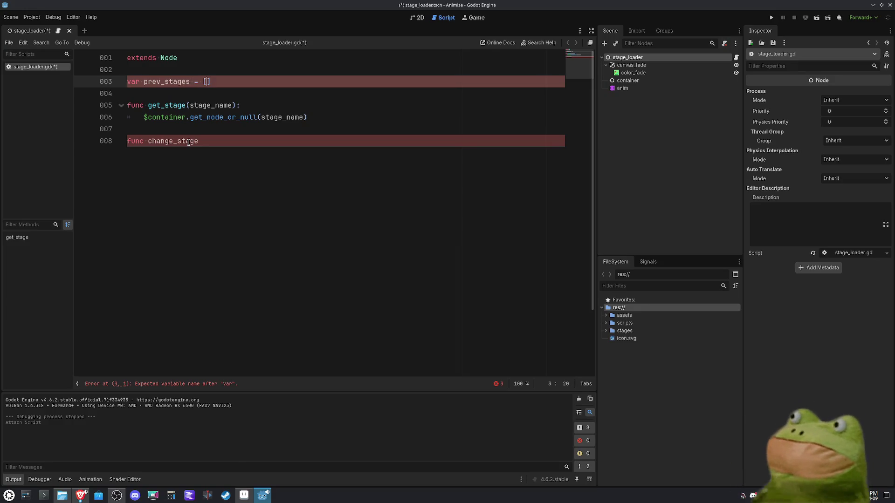
Give change_stage the signature (stages:Array, fade:bool=false, clear:bool=false) and add 'if not prev_stages.is_empty():'.
left_click(236, 140)
type("(")
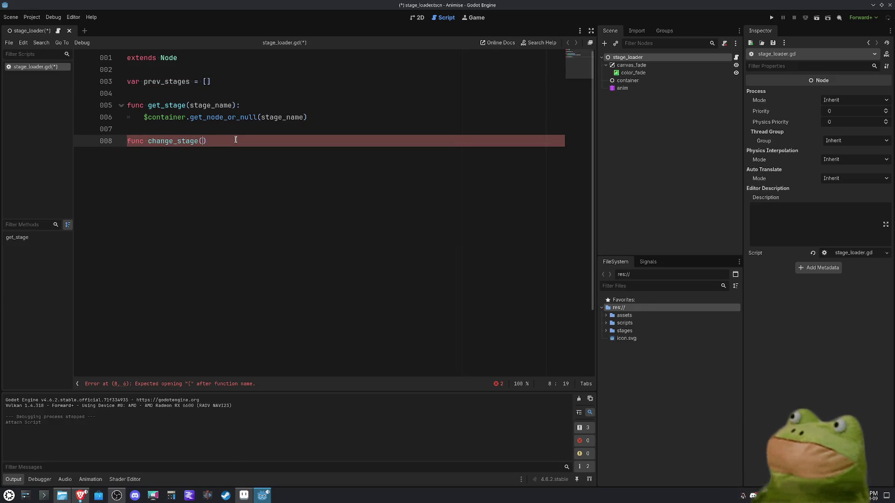
type("stages:Ar")
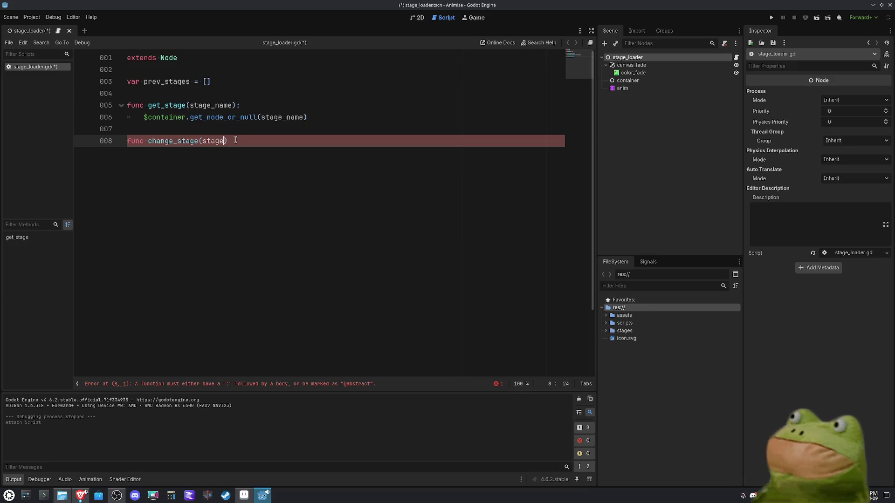
type("ray,")
type("fade:bool=")
type("false, clear:bo")
type("ol=false)")
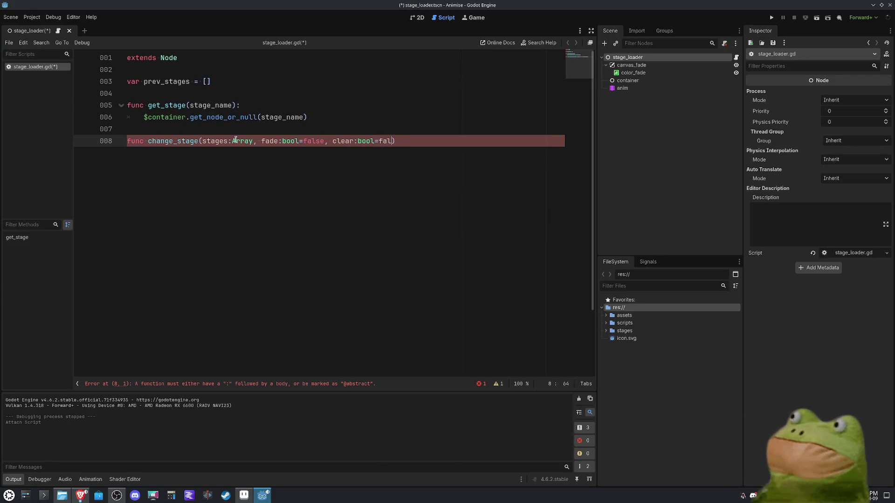
type(":")
key("Return")
type("if ")
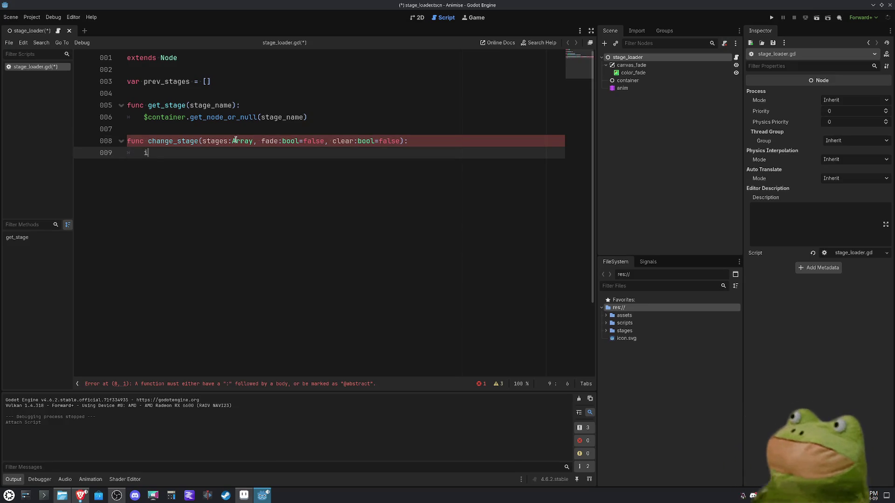
type("prev")
key("Return")
type(".is")
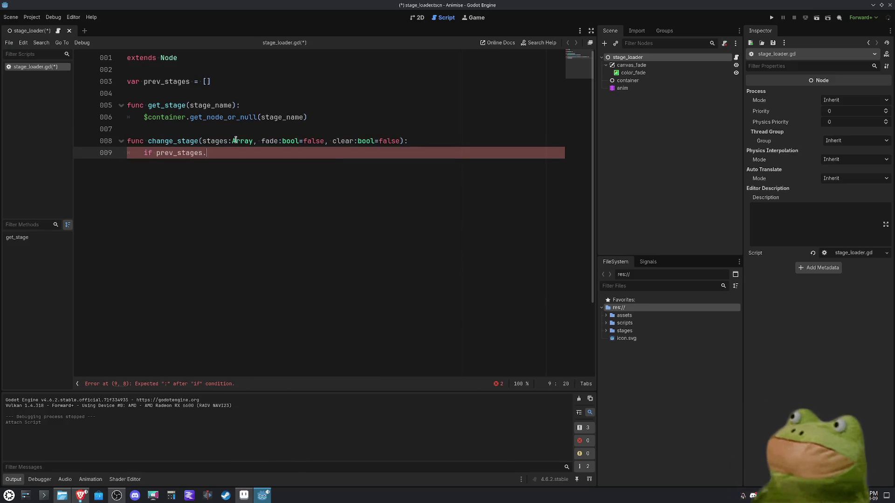
key("Return")
type("not ")
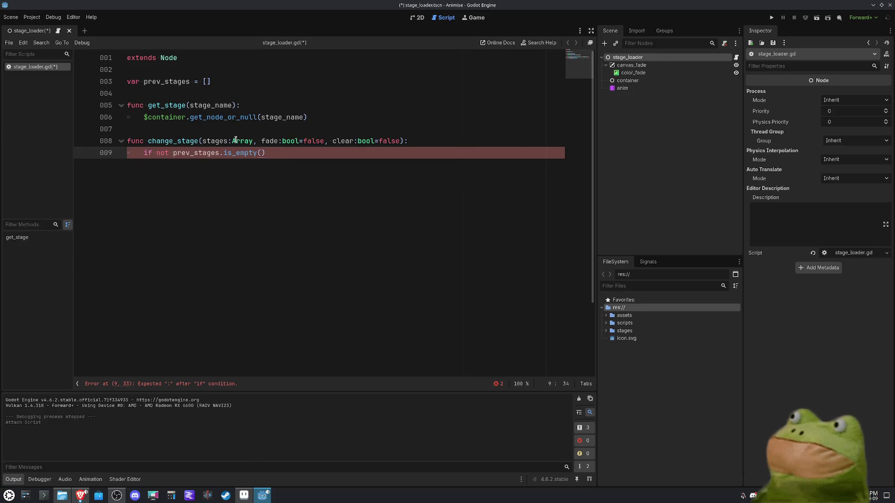
type(":")
key("Return")
type("if")
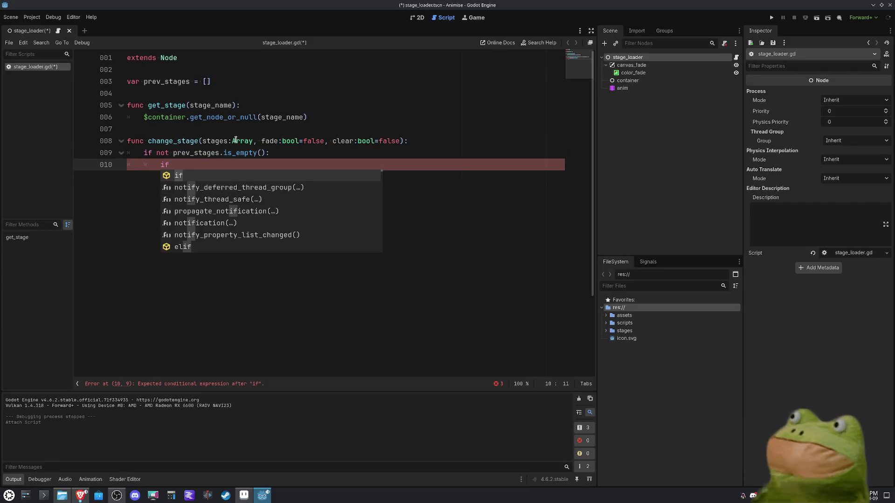
left_click(624, 88)
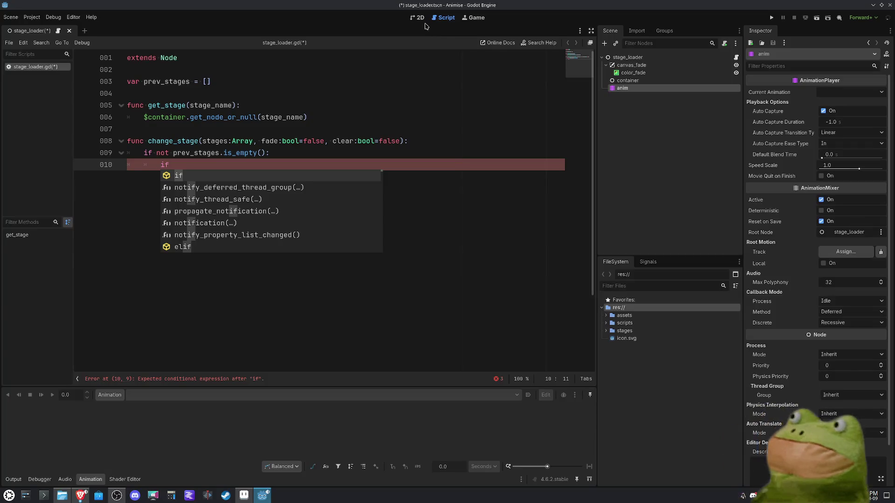
Create a new animation named 'transition' on the anim player.
left_click(420, 19)
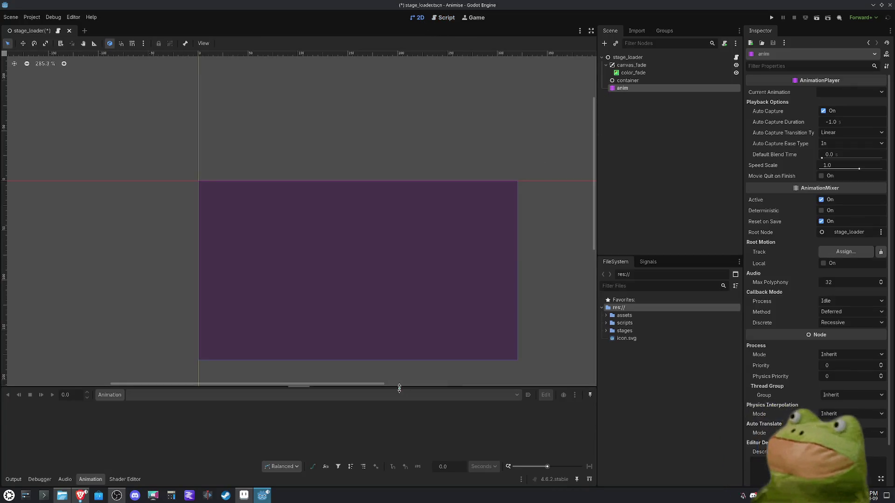
left_click(112, 396)
left_click(115, 407)
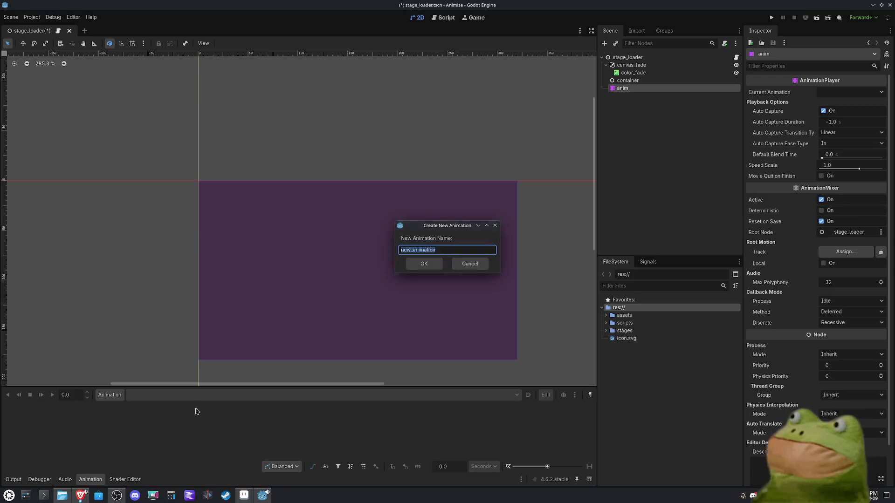
type("sitio")
type("n")
key("Return")
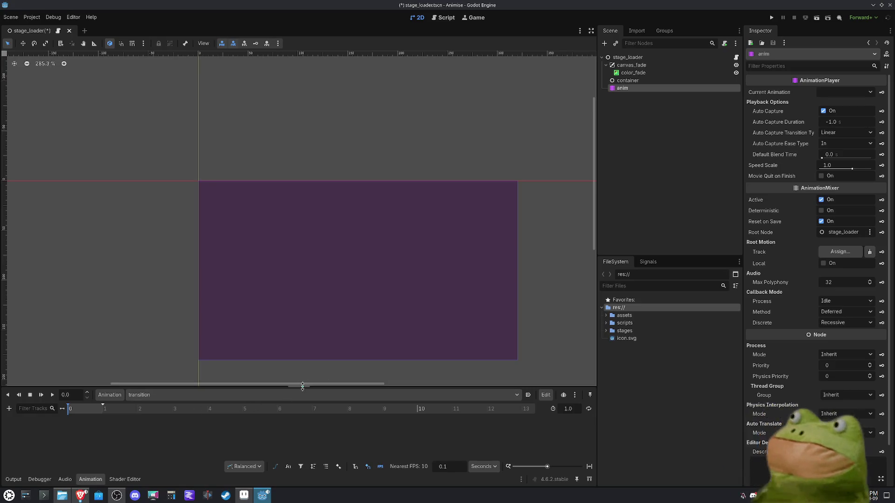
Key color_fade's modulate opaque at 0 s and fully transparent at 1.0 s.
left_click_drag(303, 388, 335, 356)
mouse_move(365, 283)
left_mouse_down()
mouse_move(352, 134)
mouse_move(329, 192)
left_mouse_up()
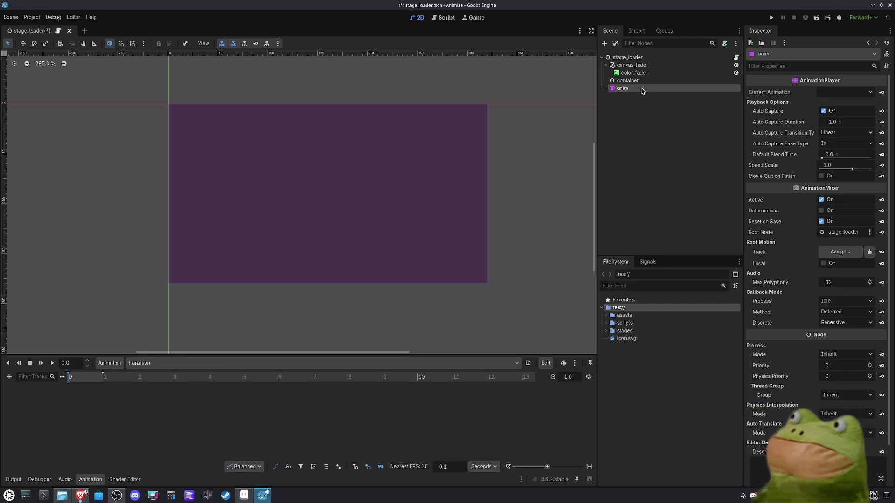
left_click(614, 73)
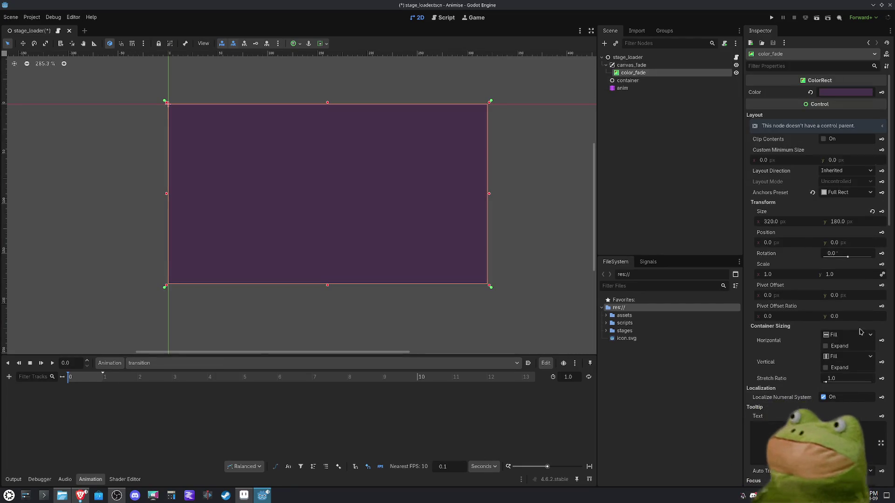
scroll(860, 332, "down", 10)
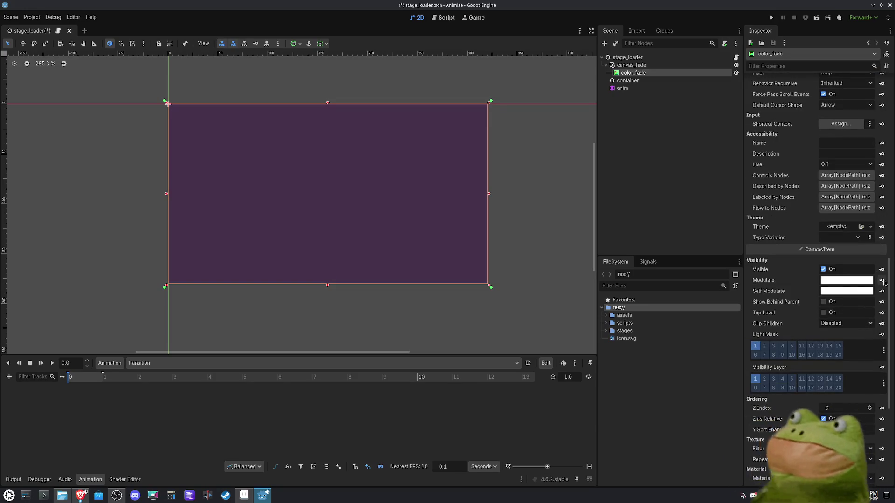
left_click(882, 280)
left_click_drag(92, 379, 103, 378)
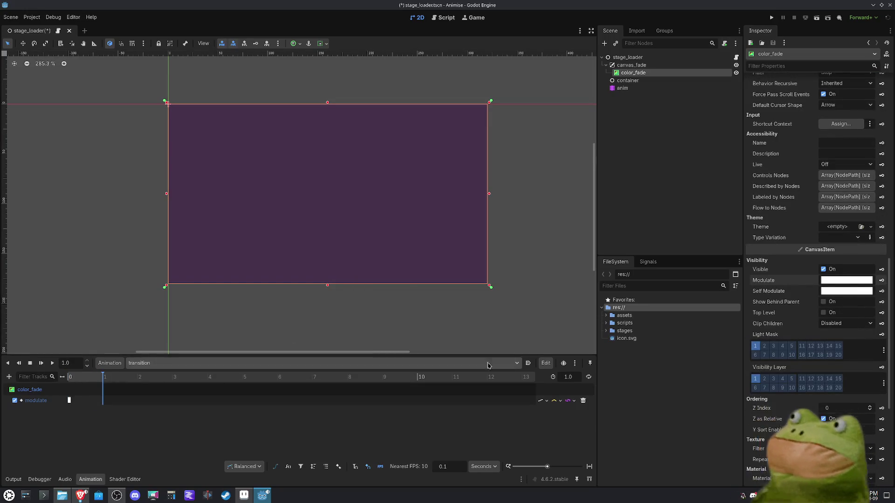
left_click(841, 284)
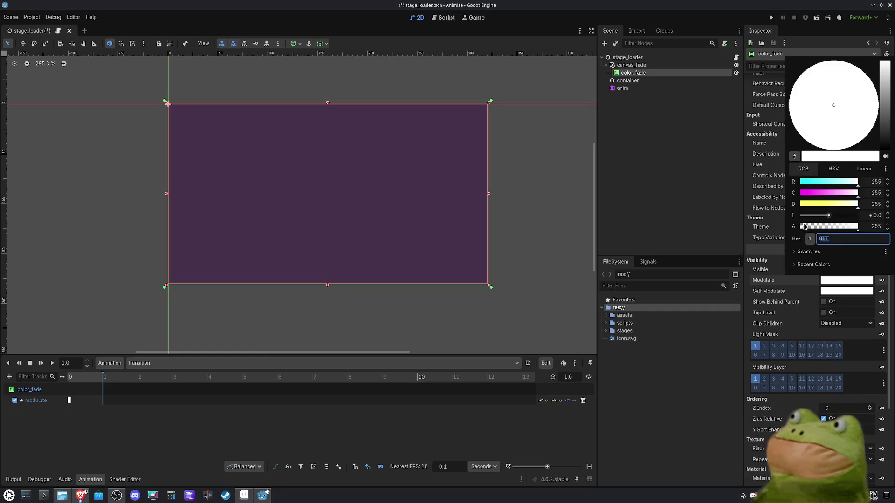
left_click_drag(806, 228, 781, 229)
left_click(882, 280)
left_click(881, 280)
left_click_drag(95, 379, 62, 377)
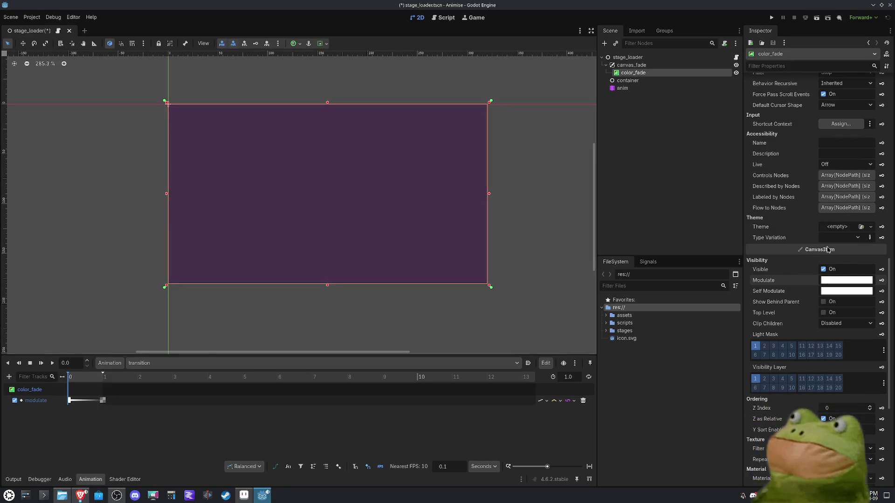
Key color_fade's mouse filter at the start and Ignore at 1.0 s, then save the scene.
scroll(863, 127, "up", 2)
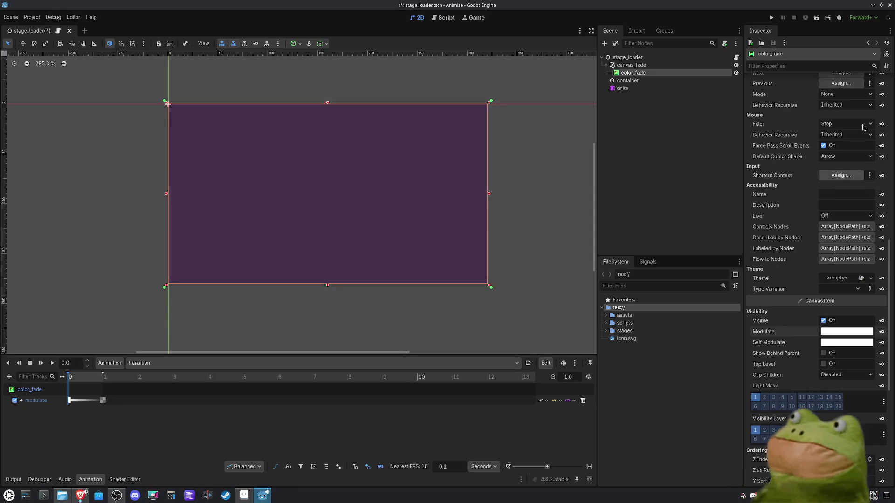
left_click(882, 124)
mouse_move(97, 380)
left_mouse_down()
mouse_move(106, 380)
mouse_move(87, 380)
mouse_move(111, 381)
mouse_move(100, 381)
left_mouse_up()
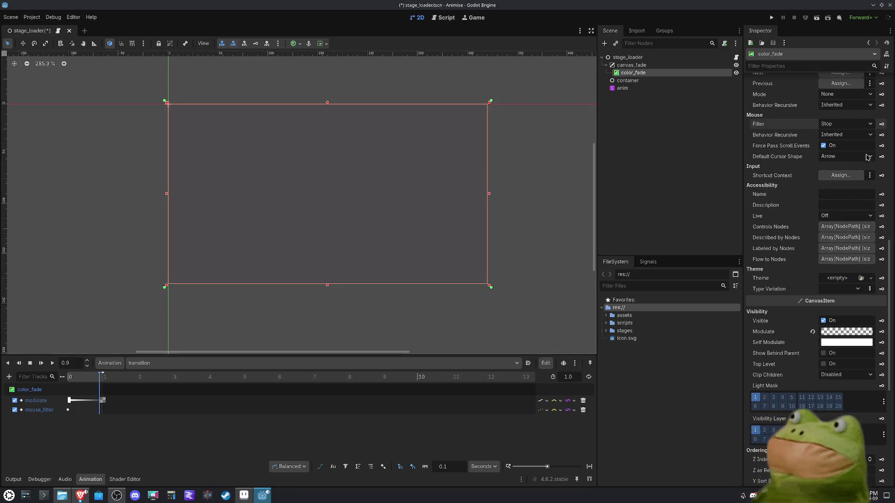
left_click(881, 124)
left_click(844, 124)
left_click(840, 152)
left_click(883, 124)
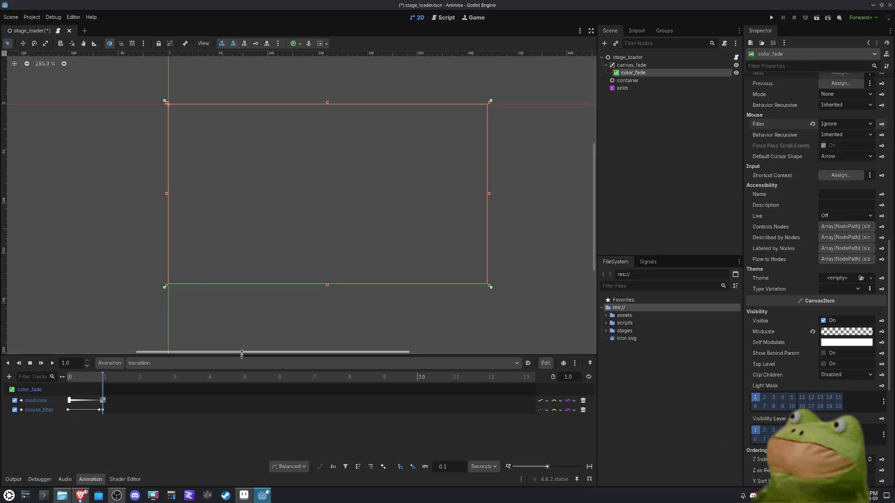
left_click_drag(76, 379, 57, 377)
key("ctrl+s")
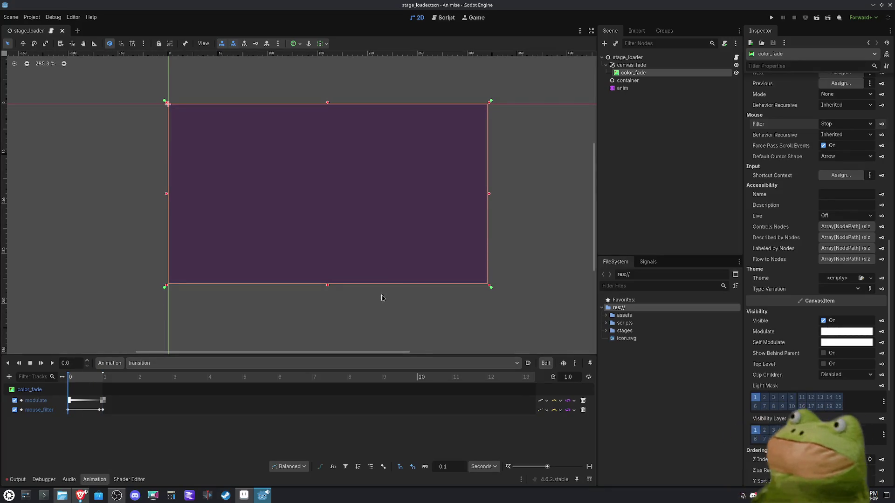
Add 'if fade:' that plays the transition animation backwards and awaits $anim.animation_finished.
left_click(736, 57)
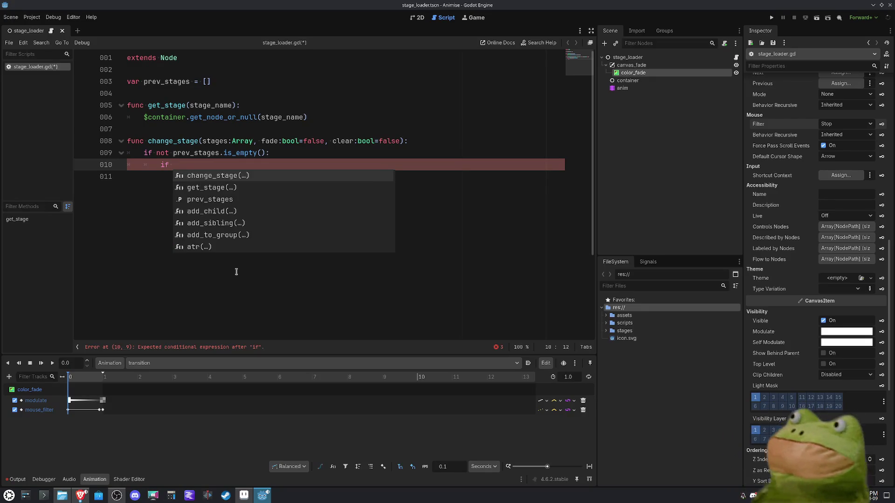
type("fade:")
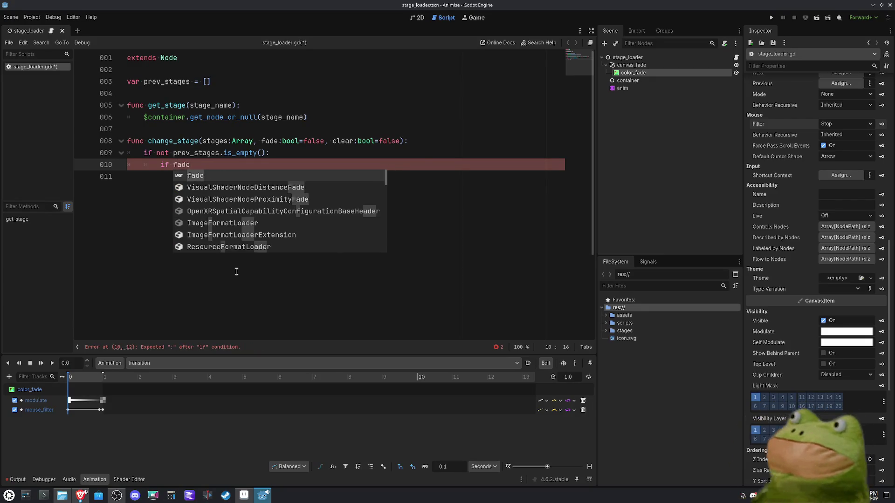
key("Return")
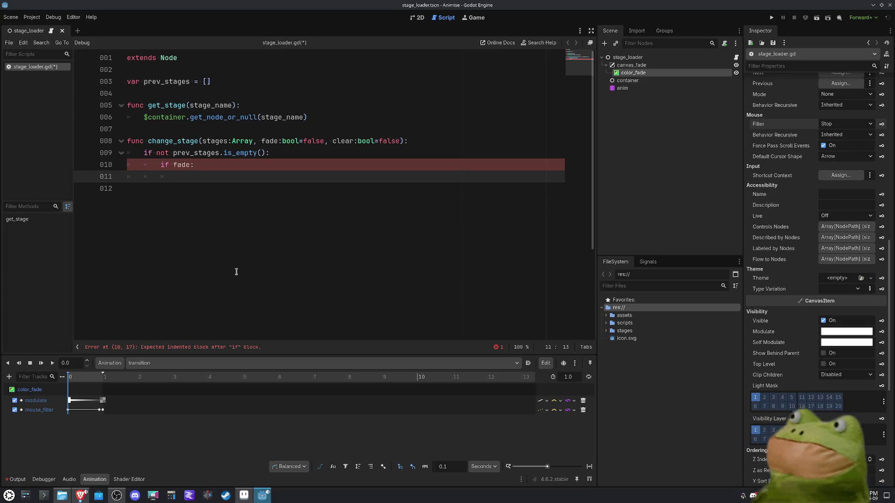
type("an")
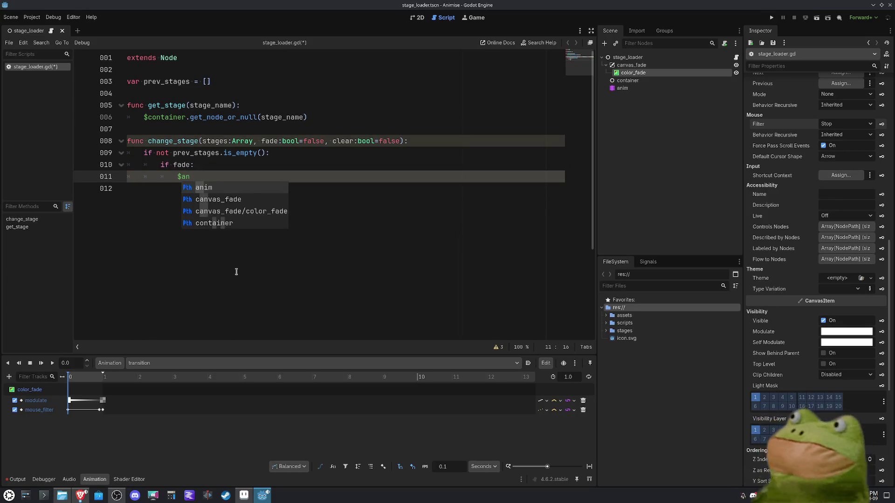
key("Return")
type(".play_b")
key("Return")
key("Return")
key("End")
key("Return")
type("awiat $anim.a")
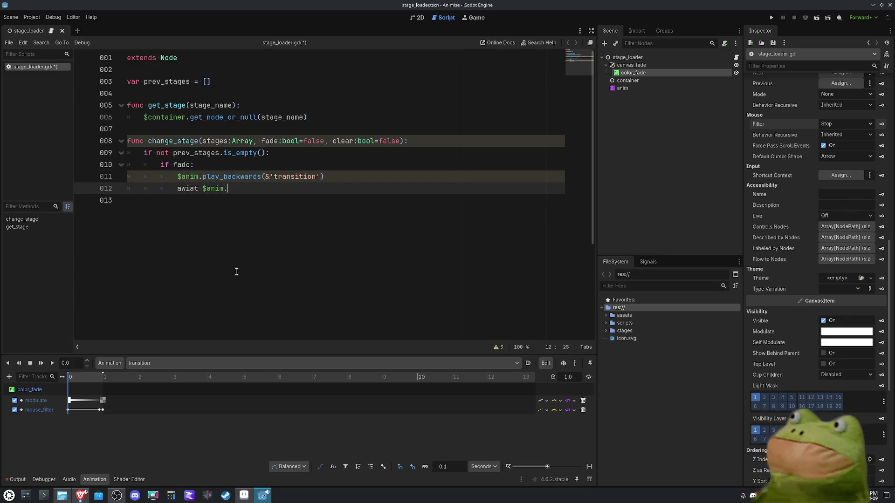
type("ni")
key("ctrl+shift+Left")
key("ctrl+shift+Left")
key("ctrl+shift+Left")
type("await $")
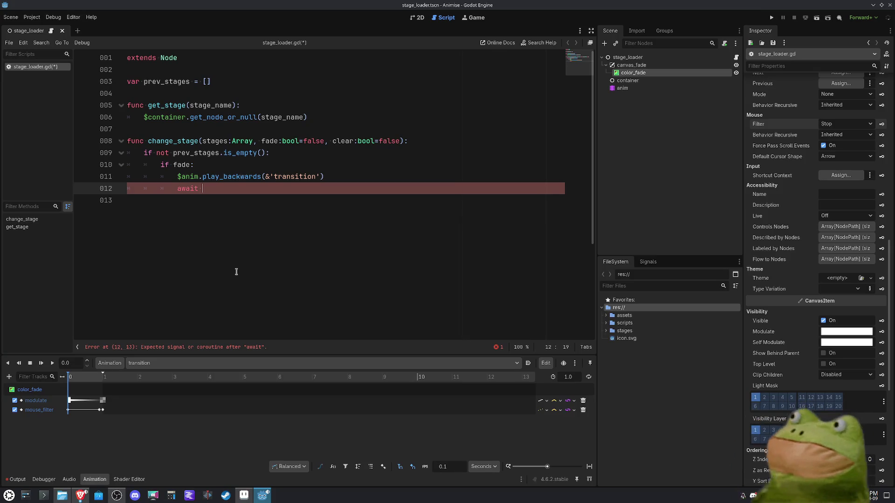
type("anim.")
type("pla")
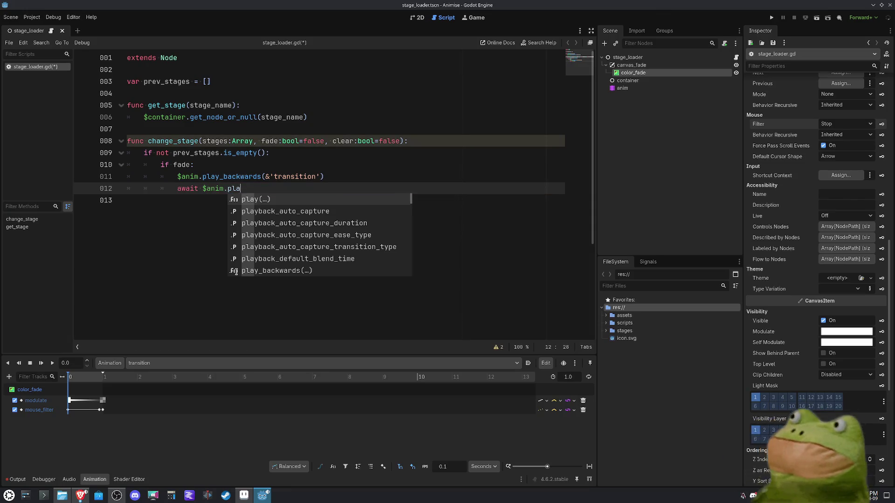
key("BackSpace")
key("BackSpace")
key("BackSpace")
type("ani")
key("Down")
key("Down")
key("Return")
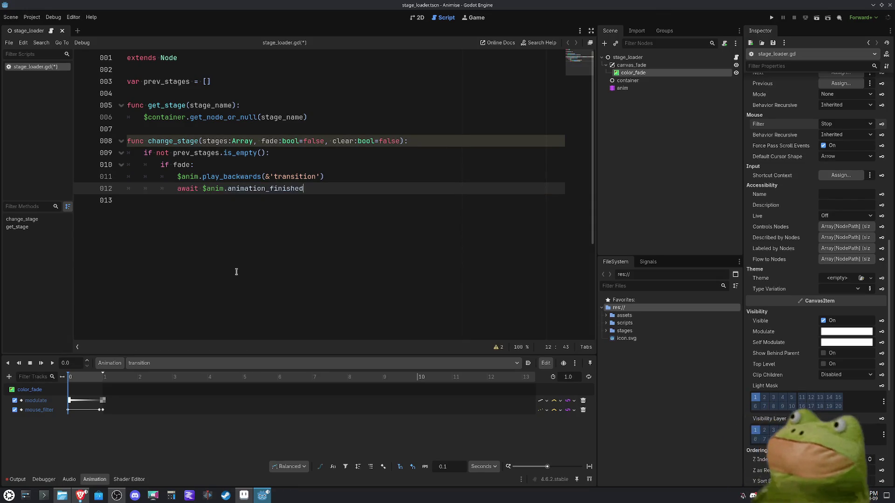
key("Return")
Add 'if clear:' looping over the container's children, calling queue_free on each and awaiting tree_exited.
key("Return")
type("if c")
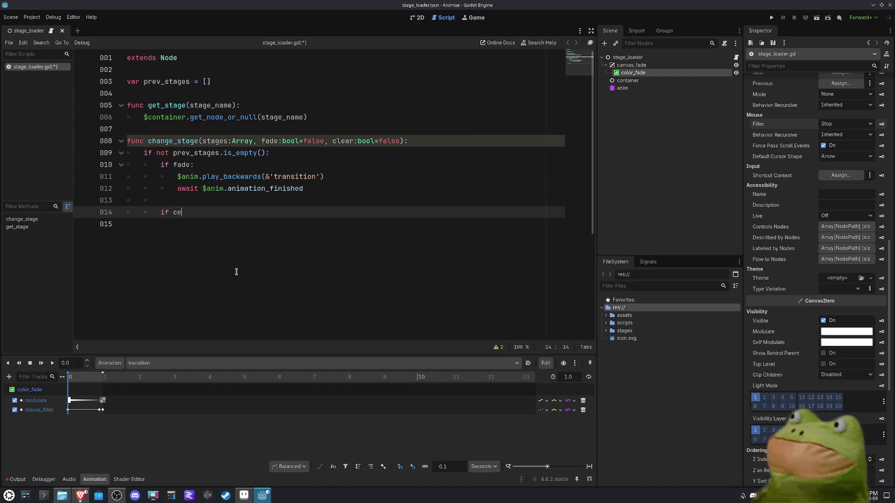
type("lear:")
key("Return")
type("stage in $co")
key("Return")
type("_chi")
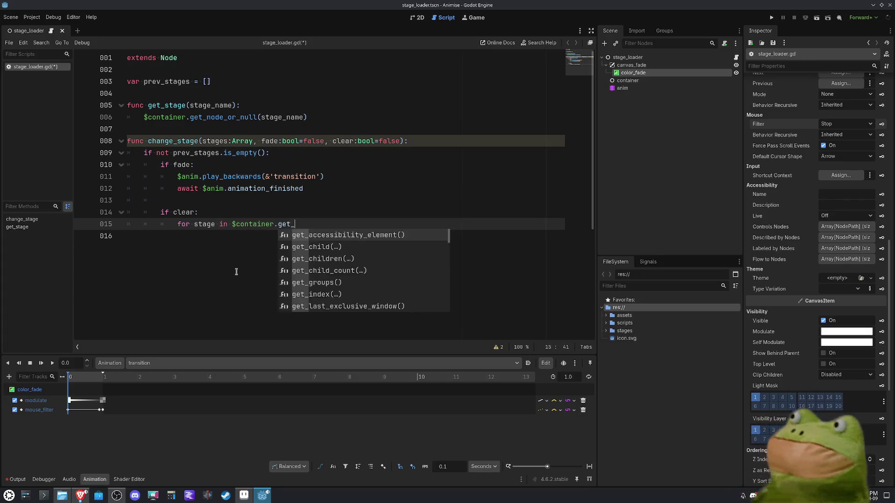
key("Down")
key("Return")
key("End")
type(":")
key("Return")
type("tage.")
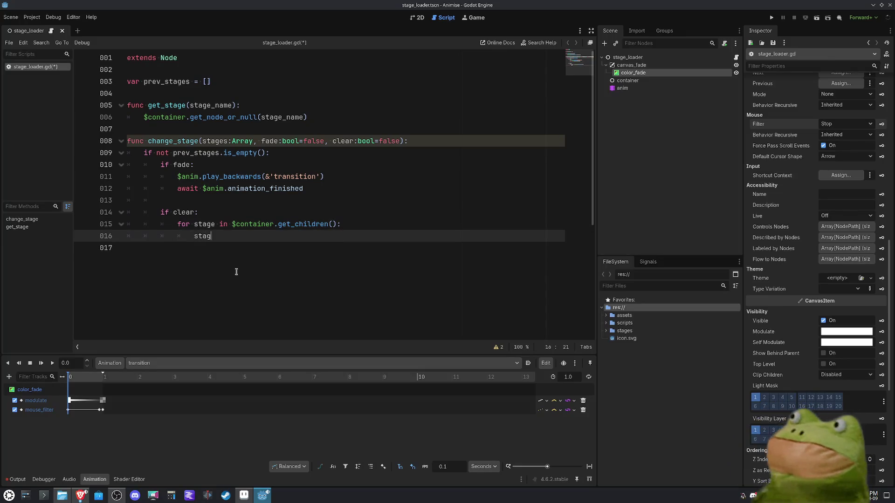
type("queue")
key("Down")
key("Return")
key("Return")
type("t st")
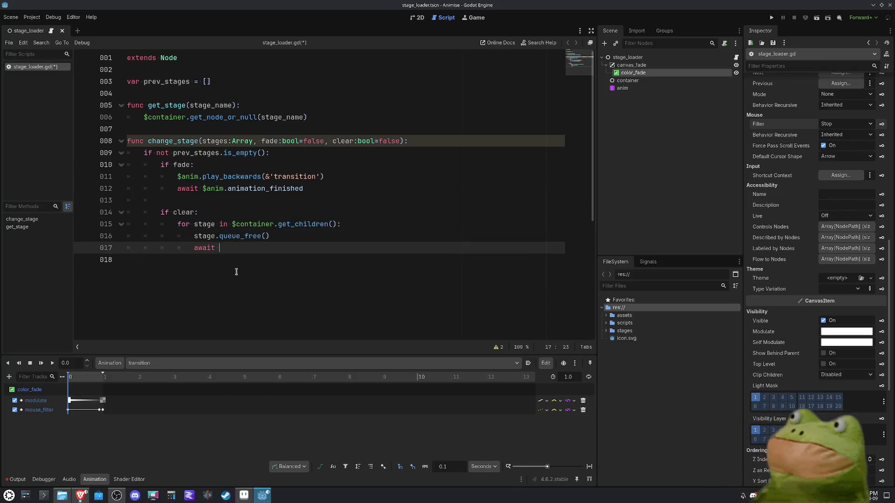
type("age.free")
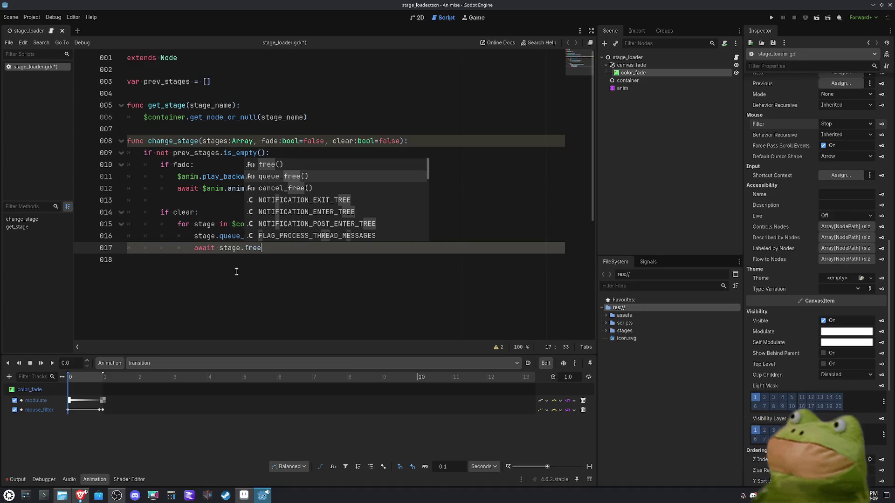
key("BackSpace")
key("BackSpace")
key("BackSpace")
type("tree")
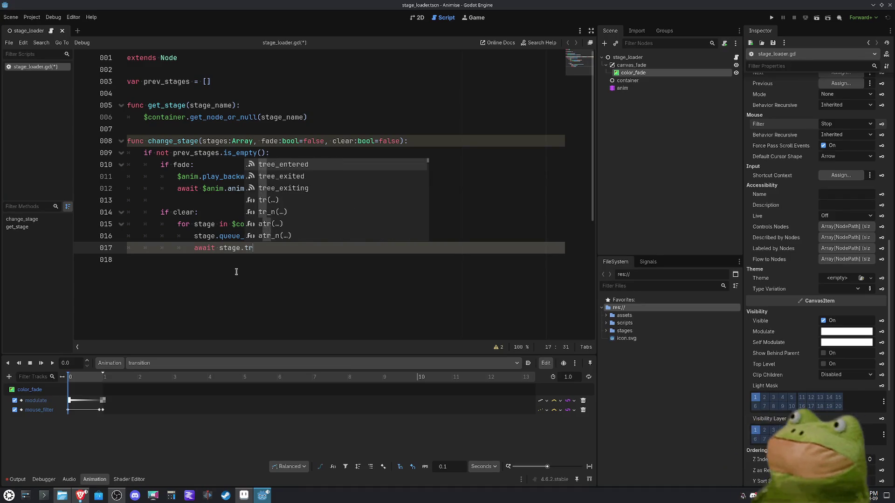
key("Return")
key("Return")
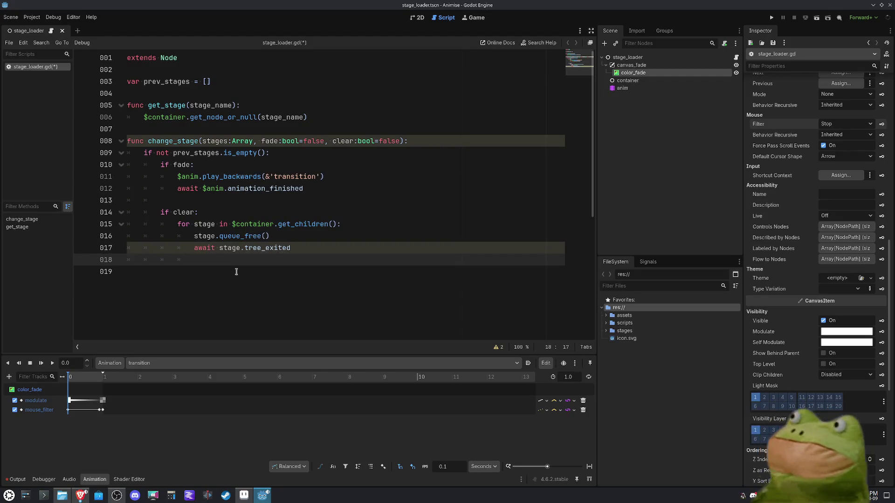
key("Return")
Loop over stages, adding each PackedScene's instance to the container with add_child(stage.instantiate(), true).
type("r stage in stages:")
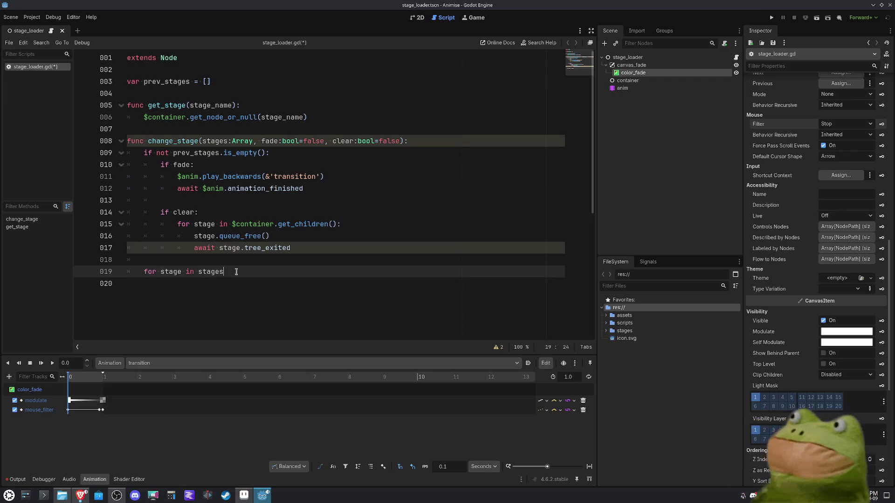
key("Return")
type("if stage is packedsc")
key("Return")
type(":")
key("Return")
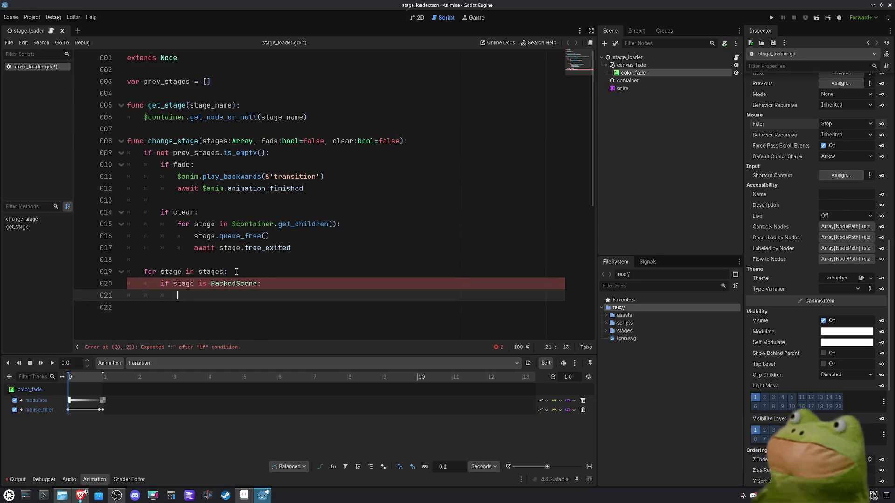
type("$con")
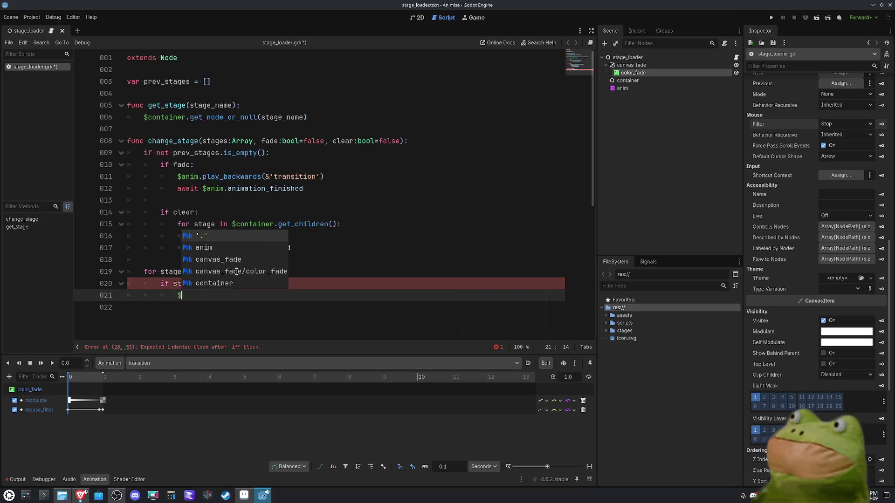
key("Return")
type(".add")
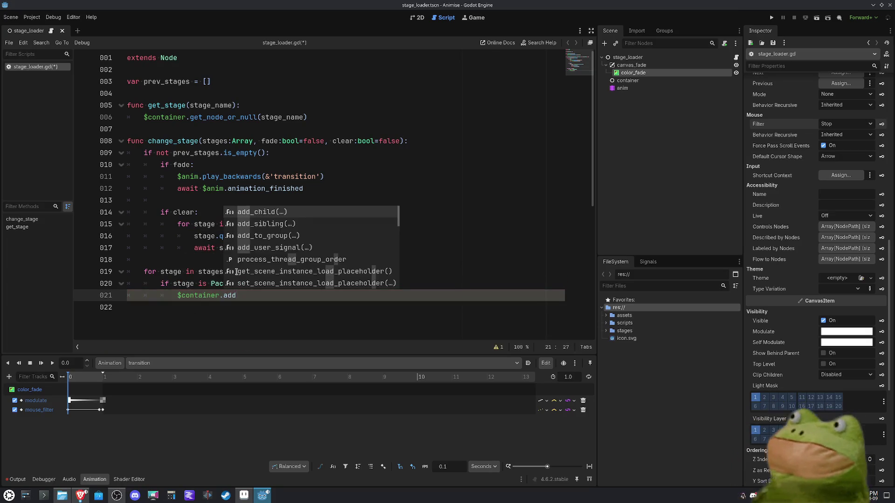
key("Return")
type("stage.")
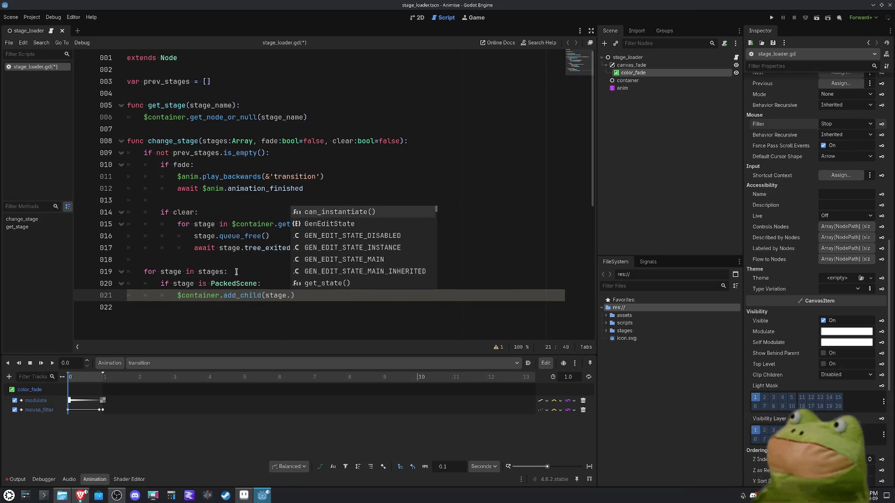
key("Return")
key("BackSpace")
key("BackSpace")
key("BackSpace")
type("instantiate")
key("Return")
type(", true)")
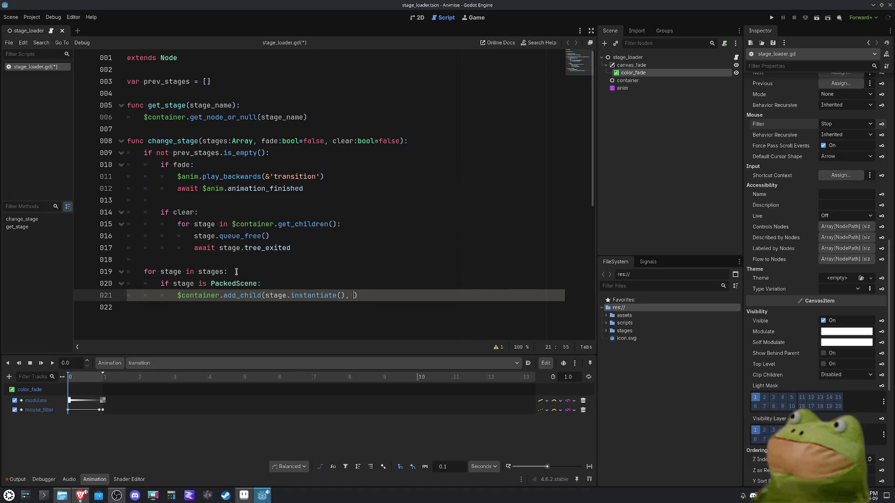
key("Return")
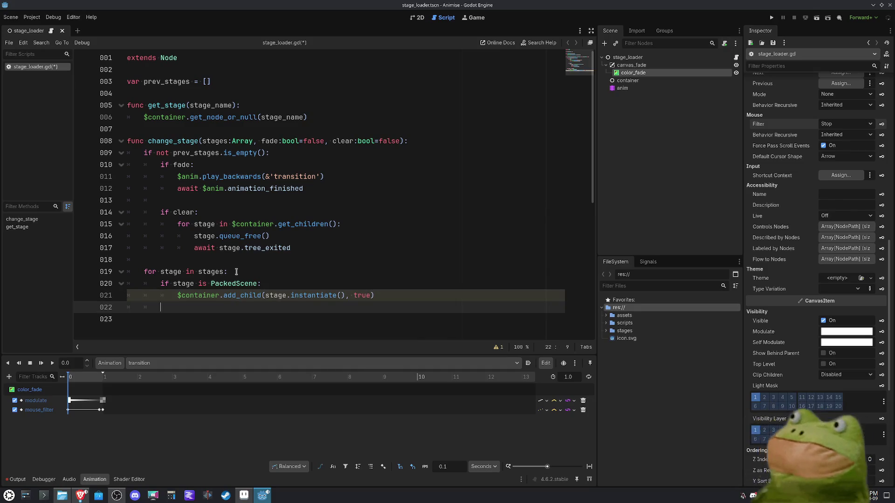
Add an else branch that adds the stage to the container directly with add_child(stage, true).
type("se:")
key("Return")
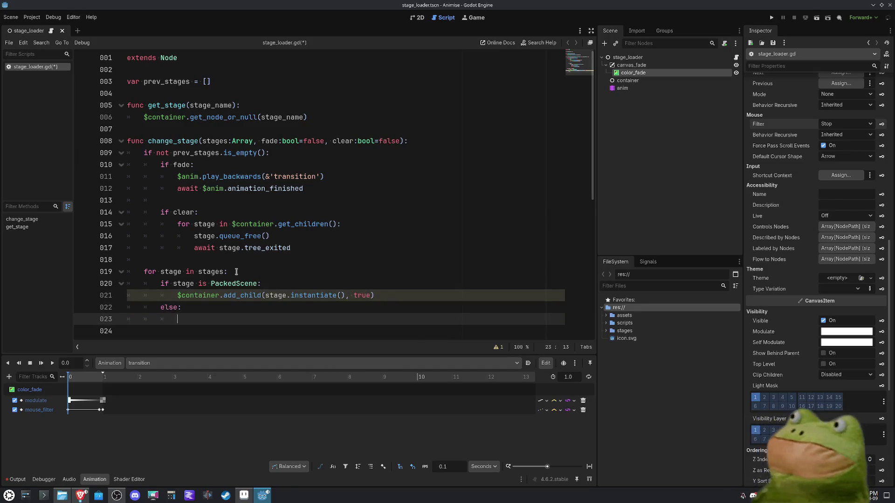
type("%con")
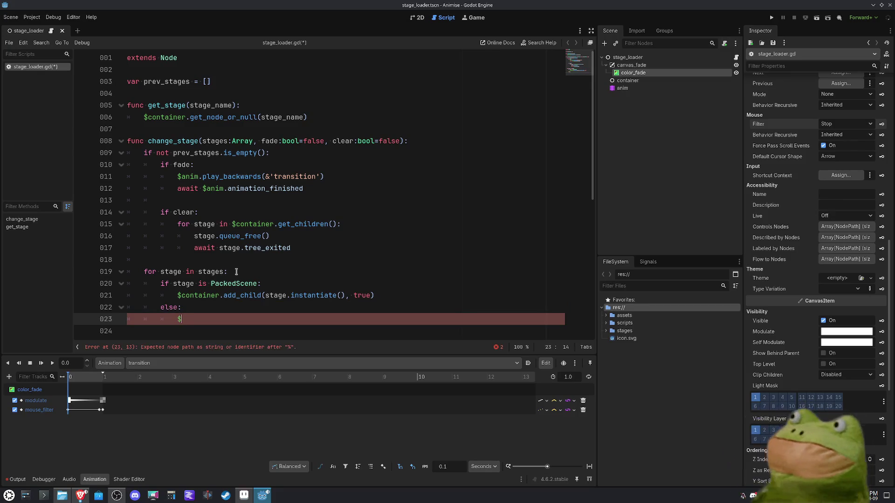
key("Return")
type(".add")
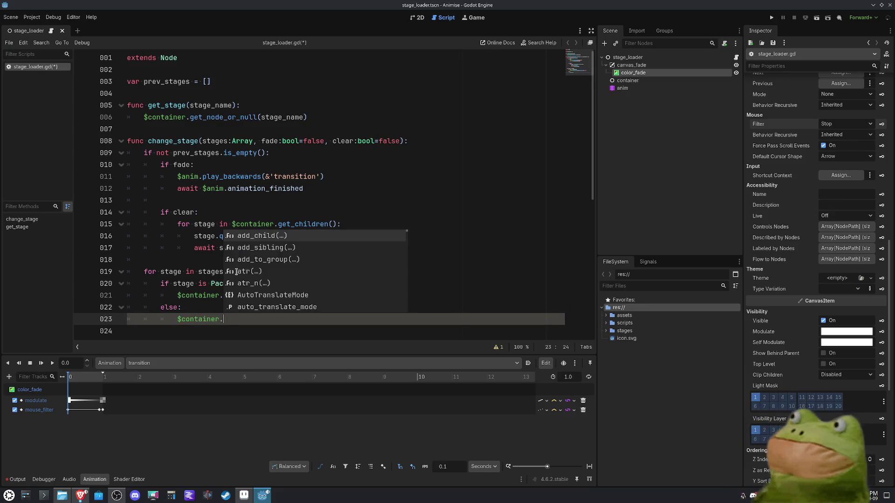
key("Return")
type("stage ")
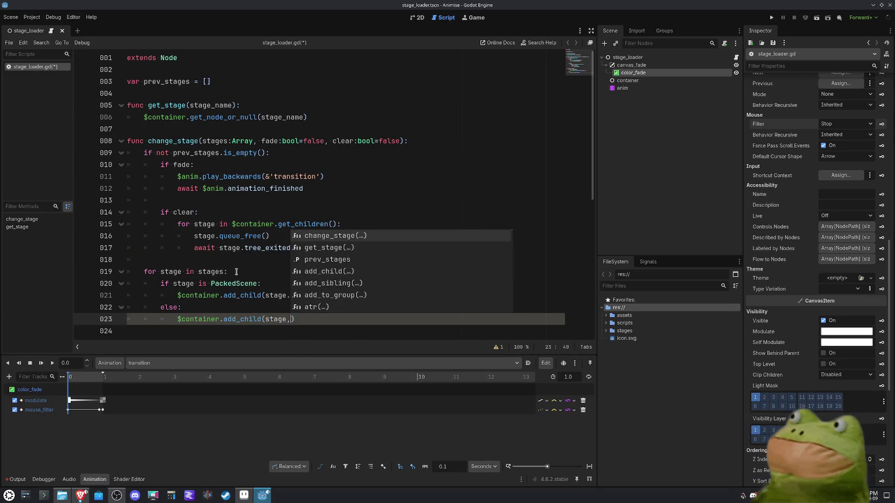
type(" tru")
key("Return")
After the loop, play the 'transition' animation if fade, set prev_stages = stages, and save.
left_click(303, 201)
scroll(373, 245, "down", 6)
scroll(373, 245, "up", 4)
left_click(410, 278)
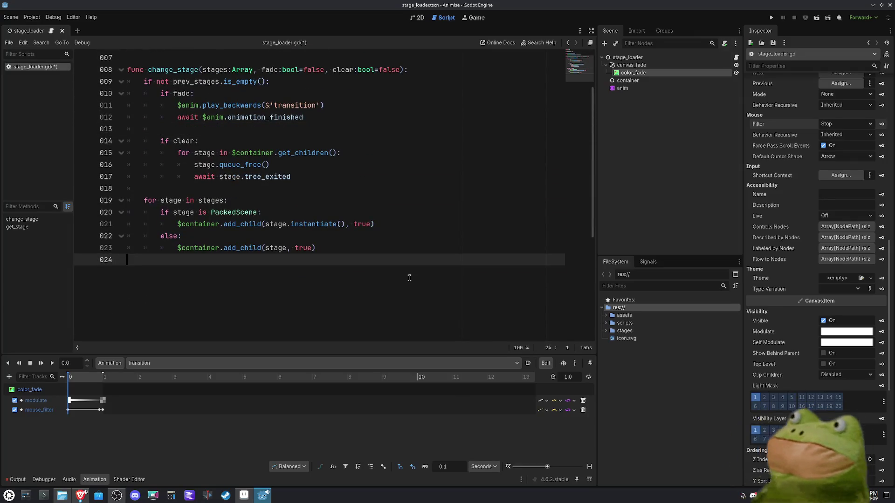
key("Return")
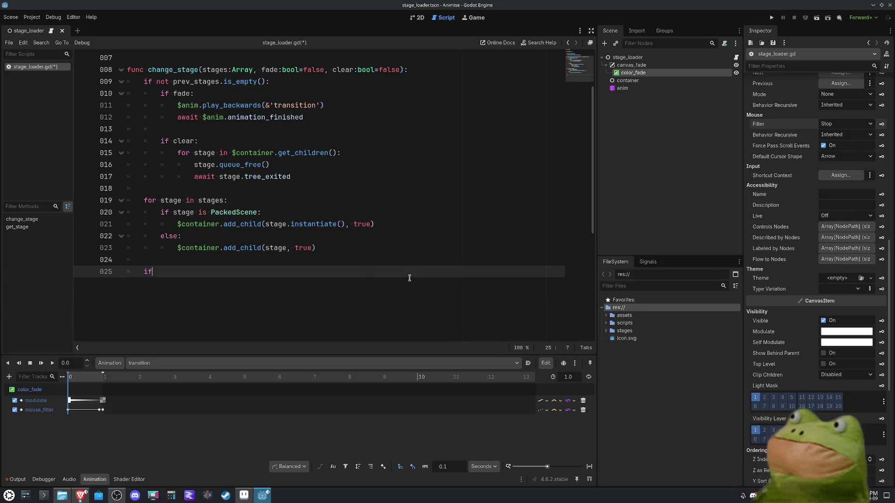
type("fade:")
key("Return")
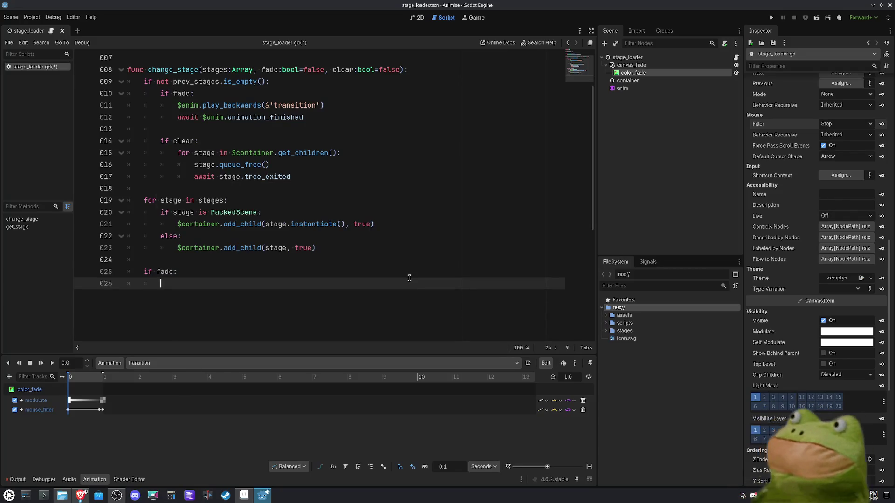
type("$am")
type("im.l")
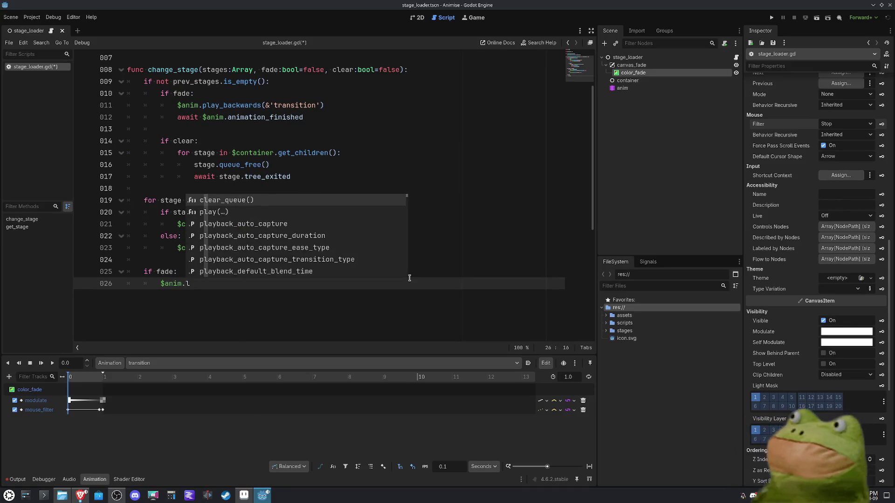
key("Down")
key("Return")
key("Return")
key("End")
key("Return")
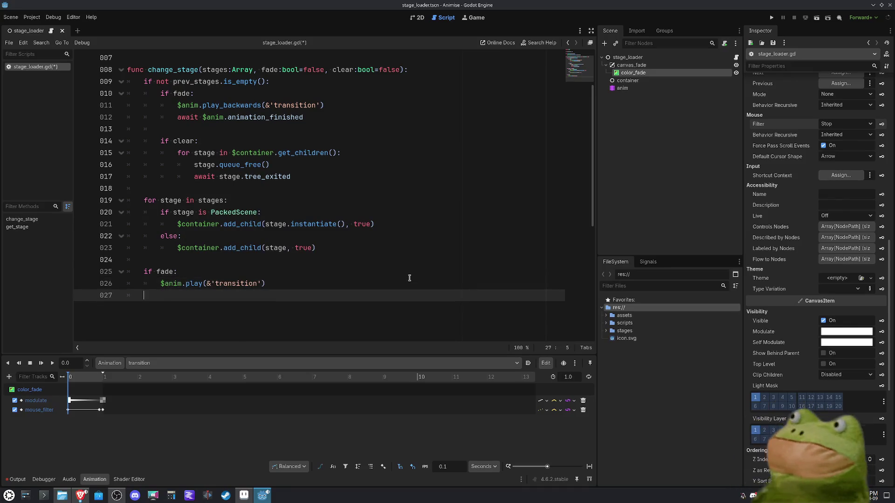
key("Return")
key("Return")
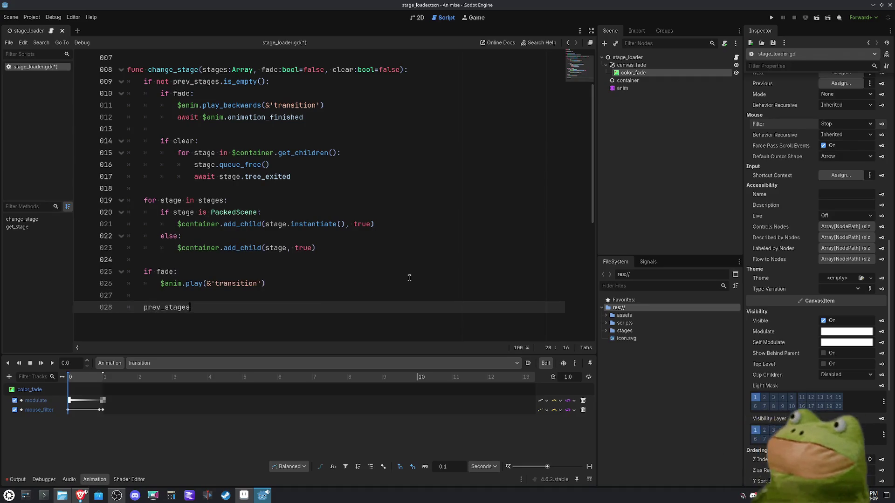
type("ages")
left_click(509, 246)
key("ctrl+s")
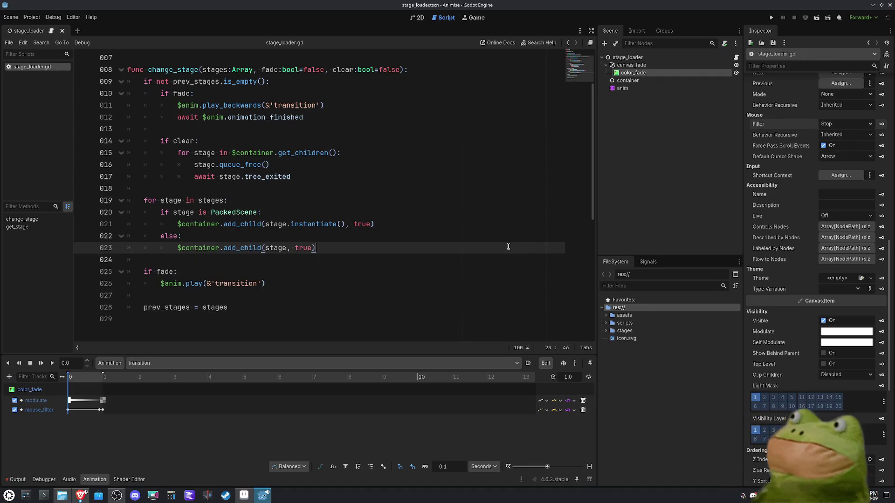
Create a new script at res://scripts/game.gd from the script editor's File menu.
scroll(508, 245, "up", 2)
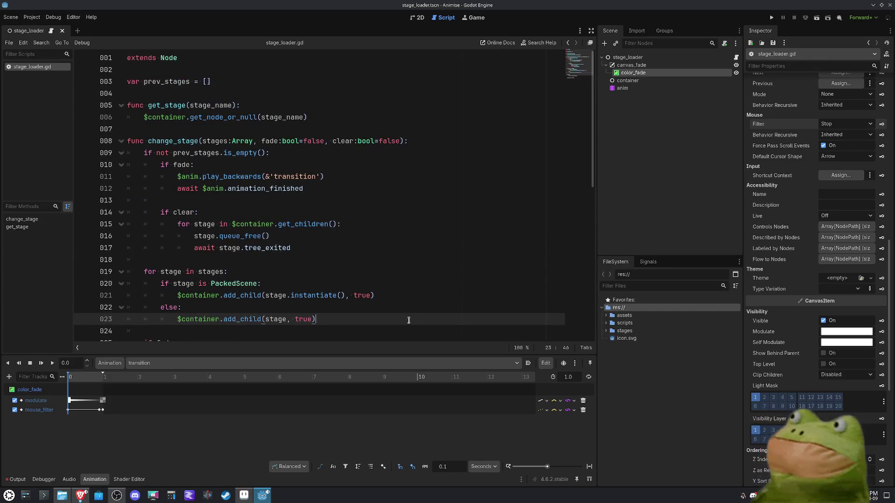
scroll(439, 247, "down", 6)
scroll(440, 248, "up", 1)
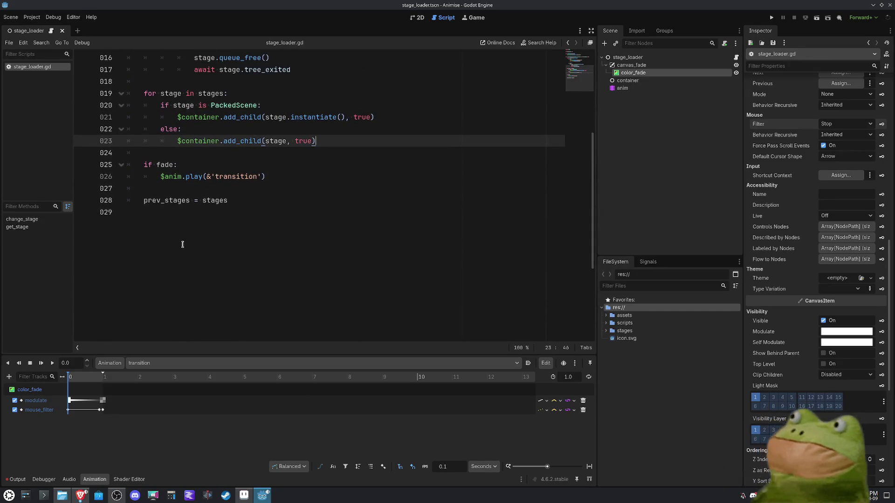
scroll(311, 252, "up", 1)
scroll(311, 252, "up", 1)
left_click_drag(73, 263, 91, 262)
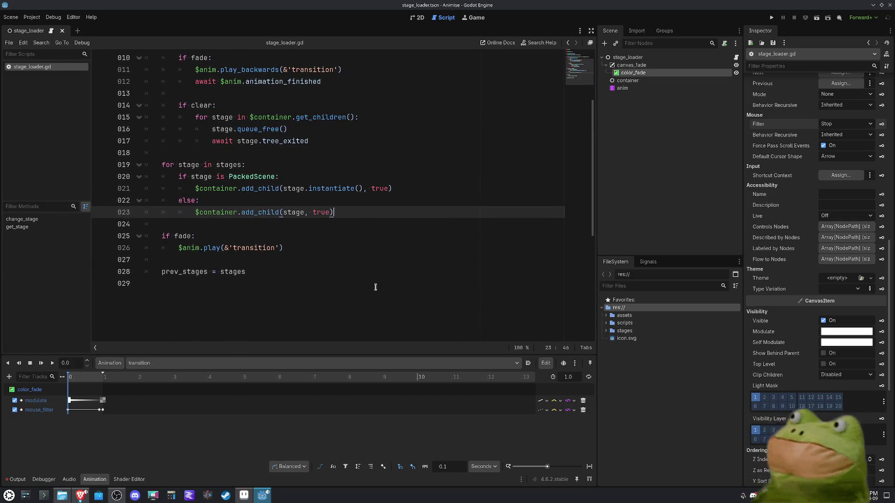
scroll(375, 288, "up", 3)
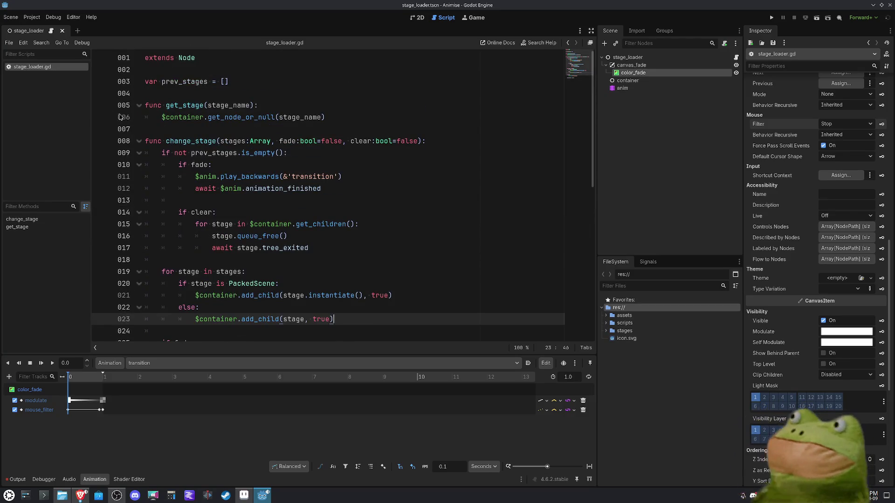
left_click(8, 43)
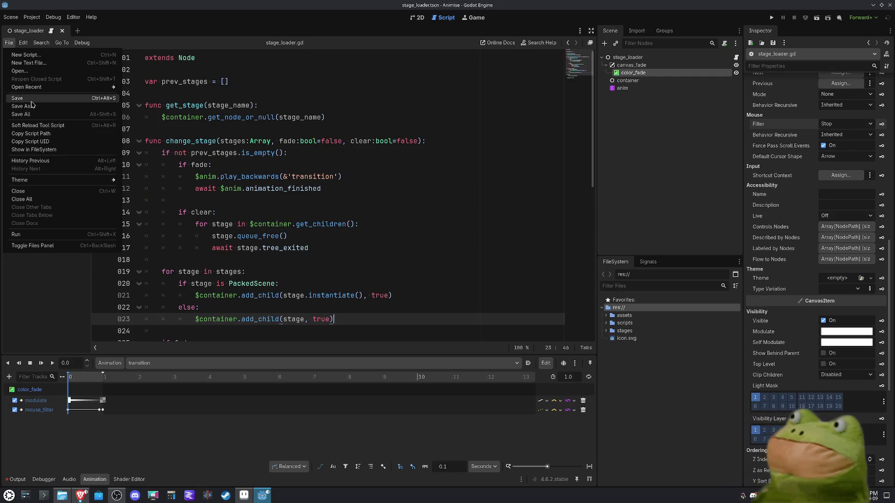
left_click(37, 56)
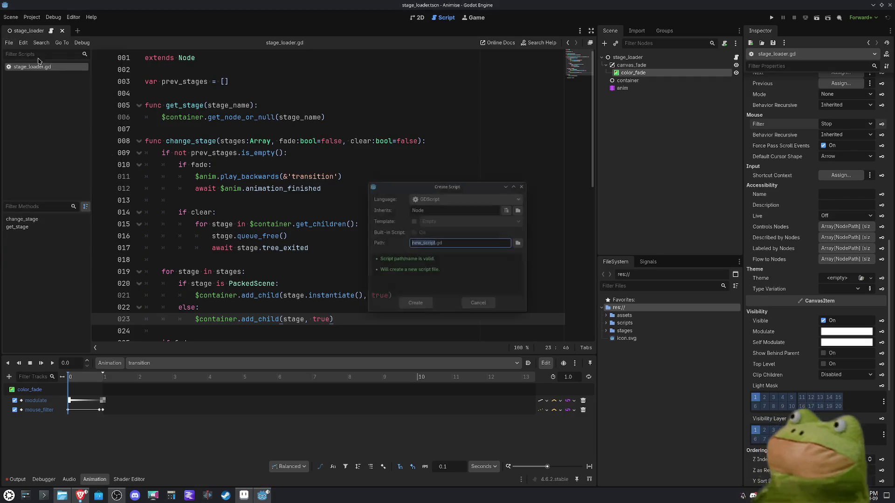
key("Left")
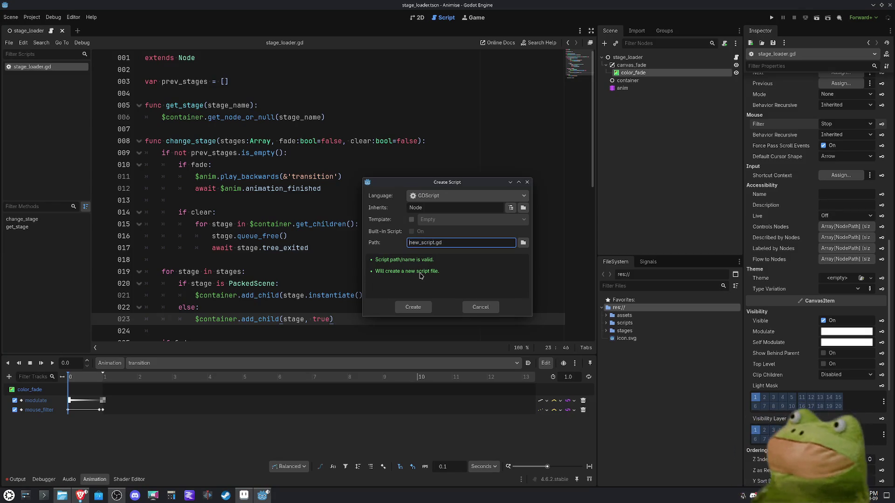
type("scripts/")
key("ctrl+shift+Right")
type("game")
left_click(428, 303)
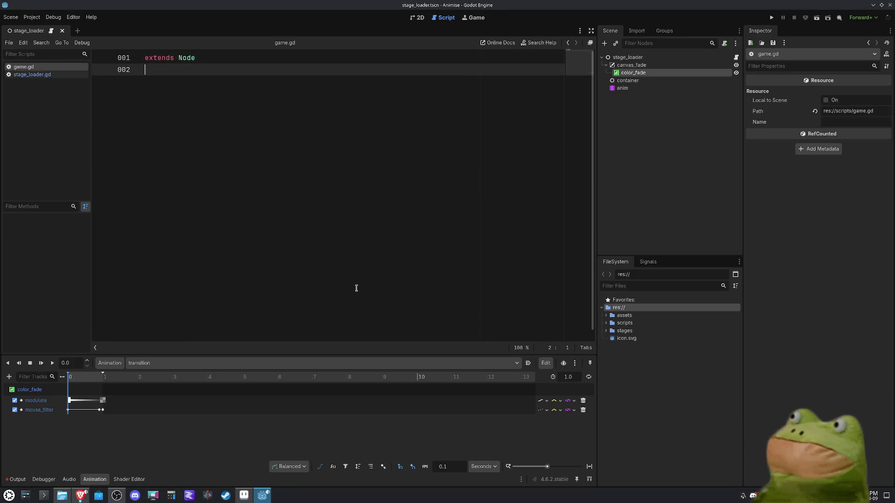
Add a _ready function that calls randomize().
key("Return")
type("func")
key("Return")
key("Return")
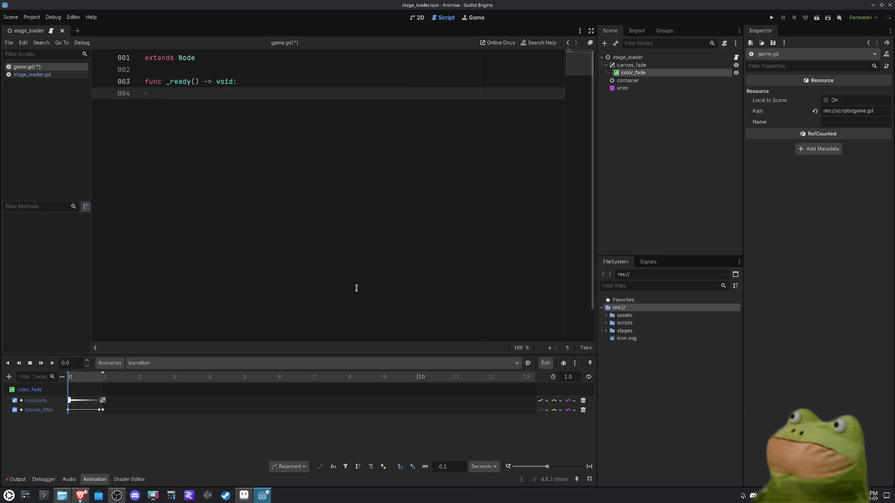
type("random")
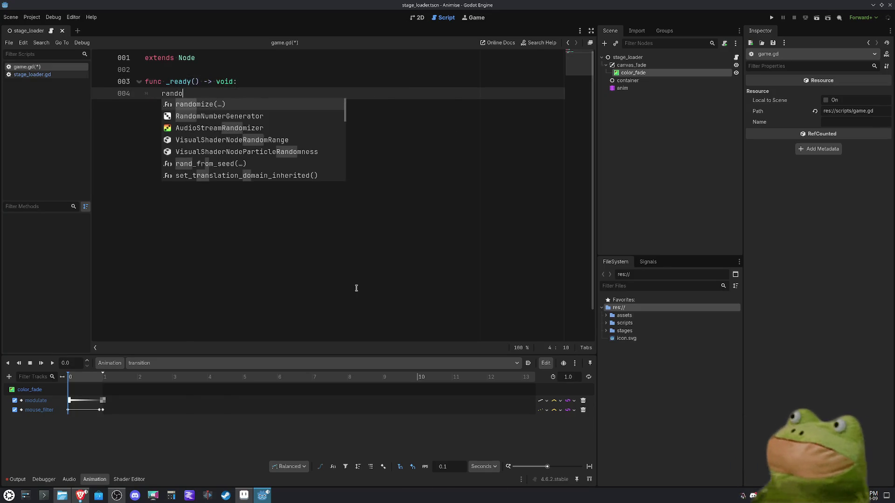
key("Return")
key("Up")
key("Home")
key("Return")
key("Return")
key("Up")
key("Up")
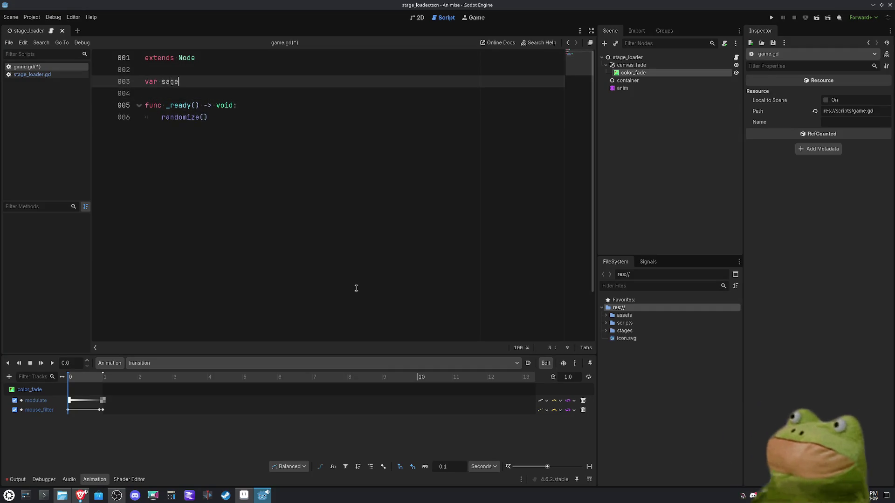
key("Up")
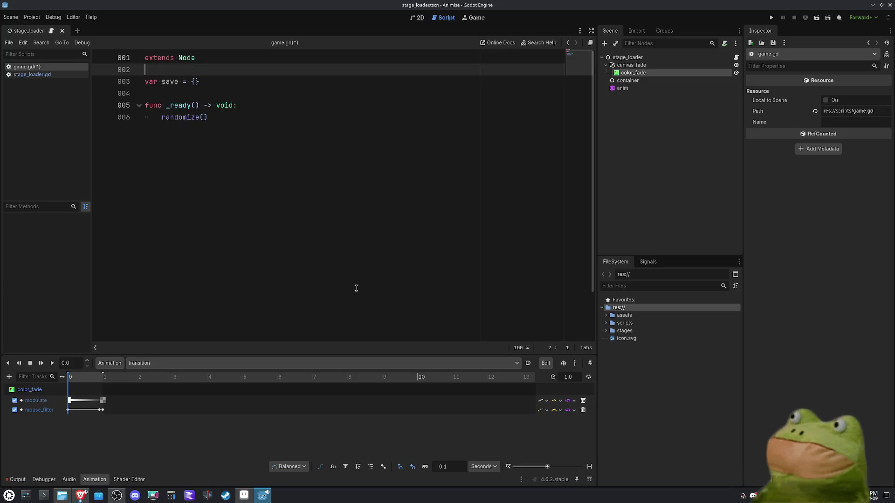
key("Return")
key("Return")
key("Return")
key("Up")
key("Up")
type("@onready var stages = ")
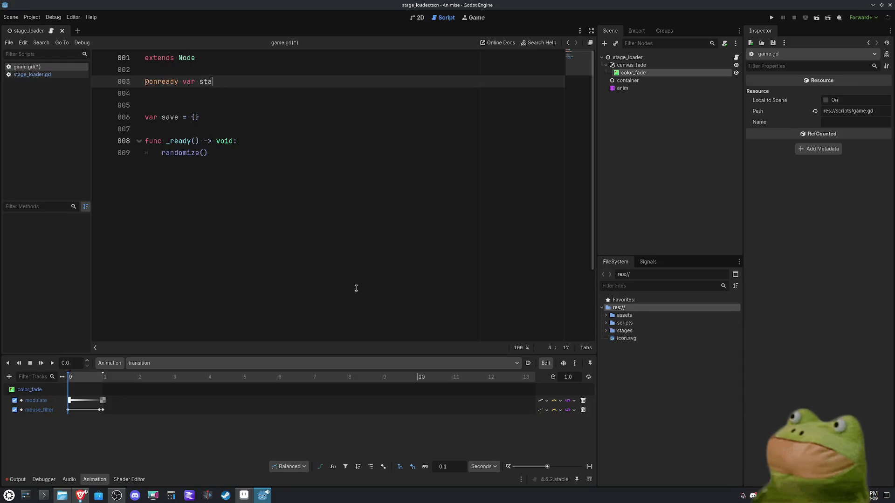
type("{")
key("Return")
type("game = nu")
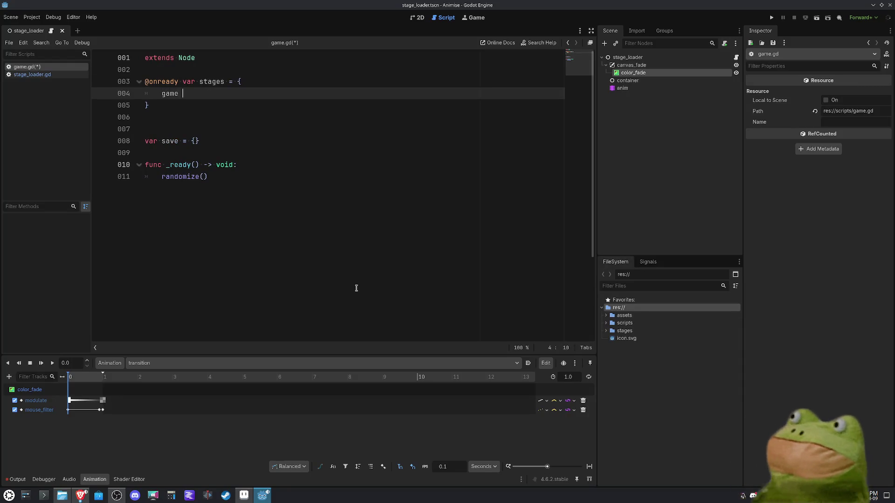
type("ll,")
key("Return")
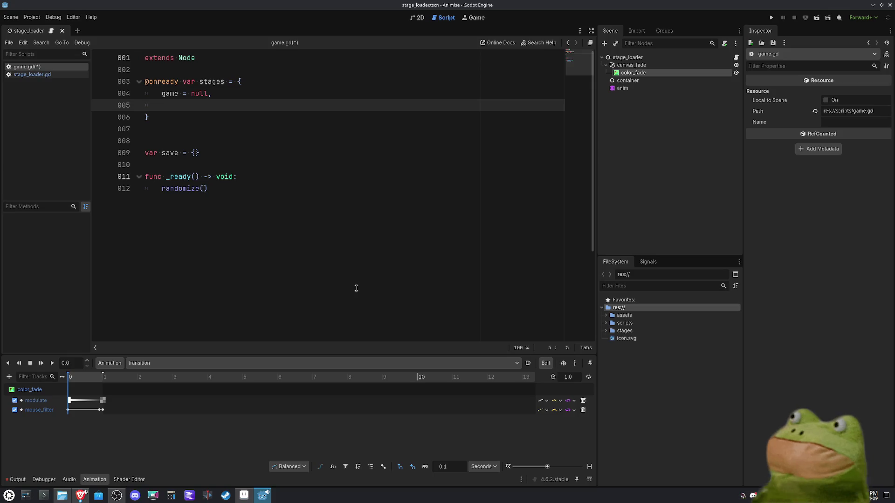
type("ui = null")
key("ctrl+s")
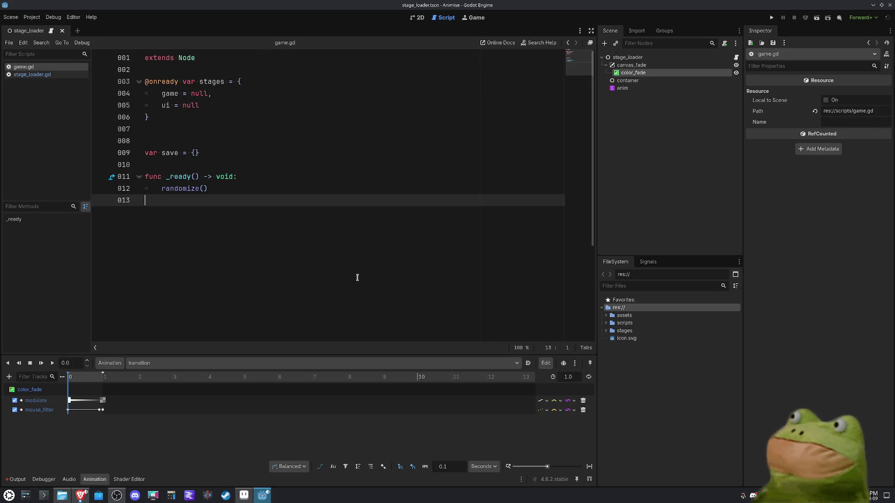
left_click(265, 128)
key("BackSpace")
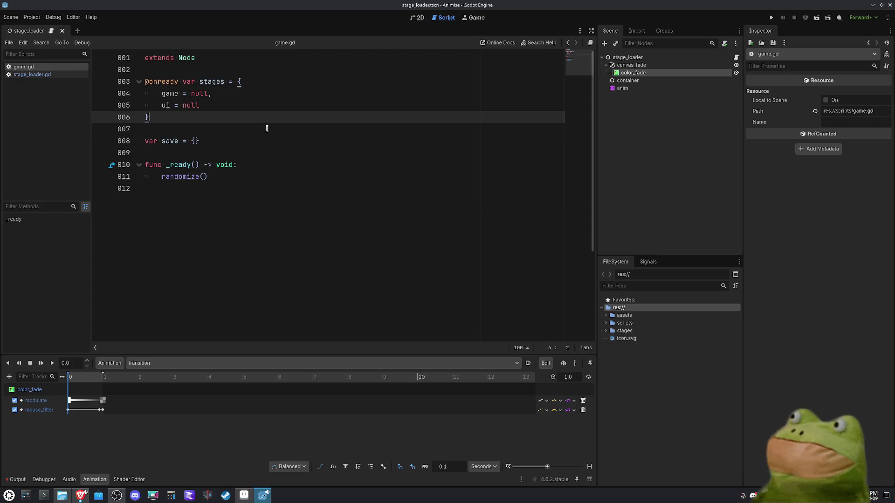
left_click(77, 31)
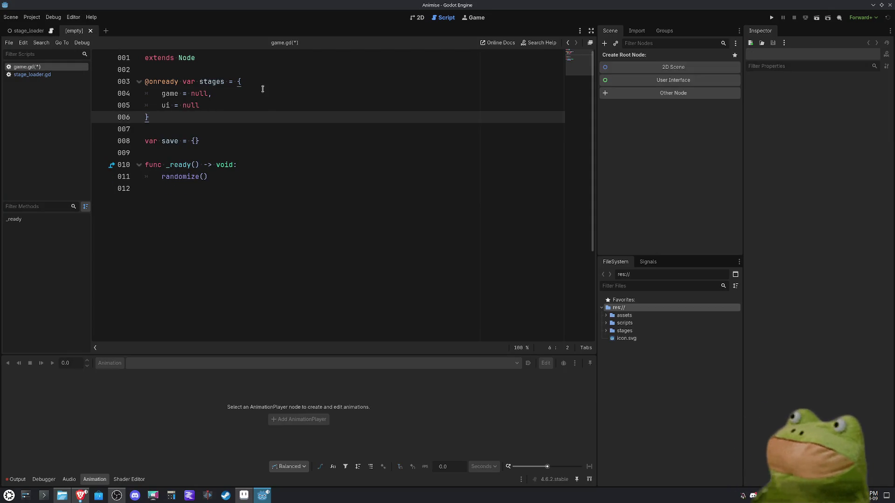
Make a plain Node the new scene's root, name it stage_game, and bring up Save Scene As.
left_click(653, 93)
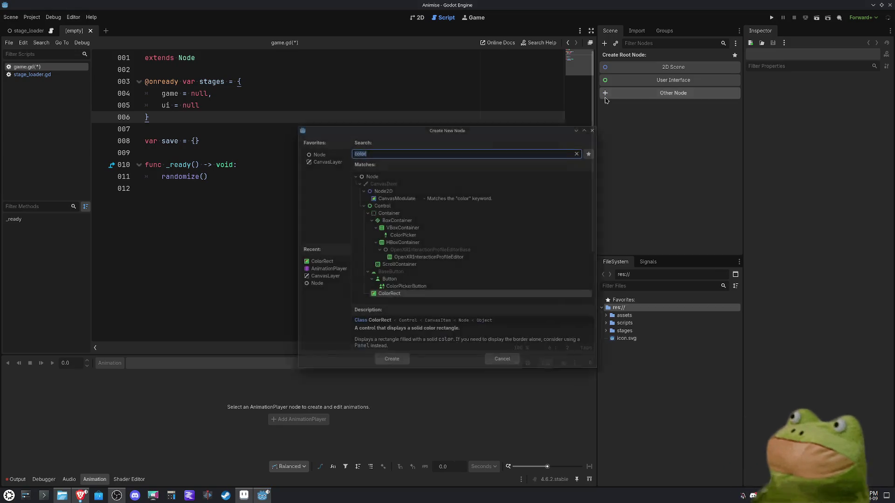
double_click(311, 151)
type("stage_ga")
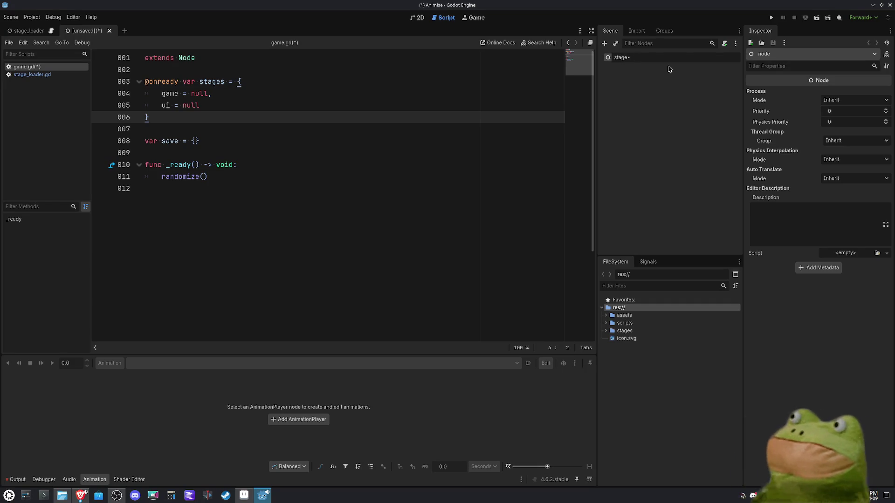
type("me")
key("Return")
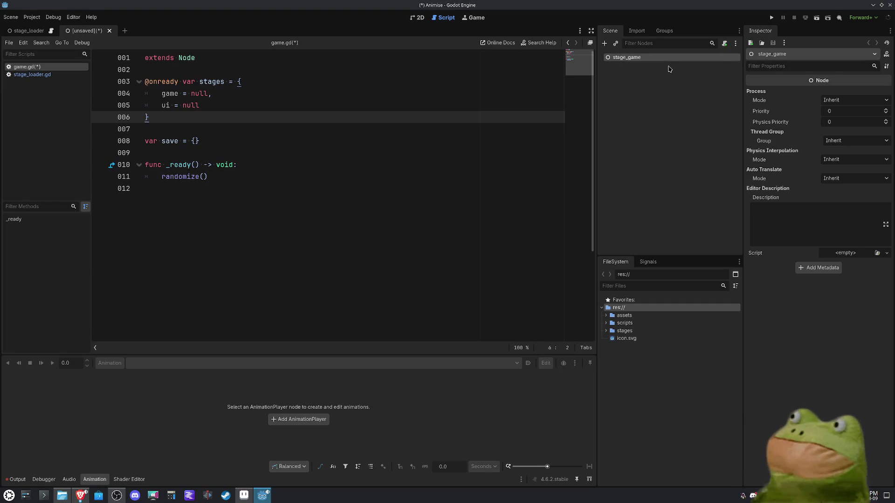
key("ctrl+s")
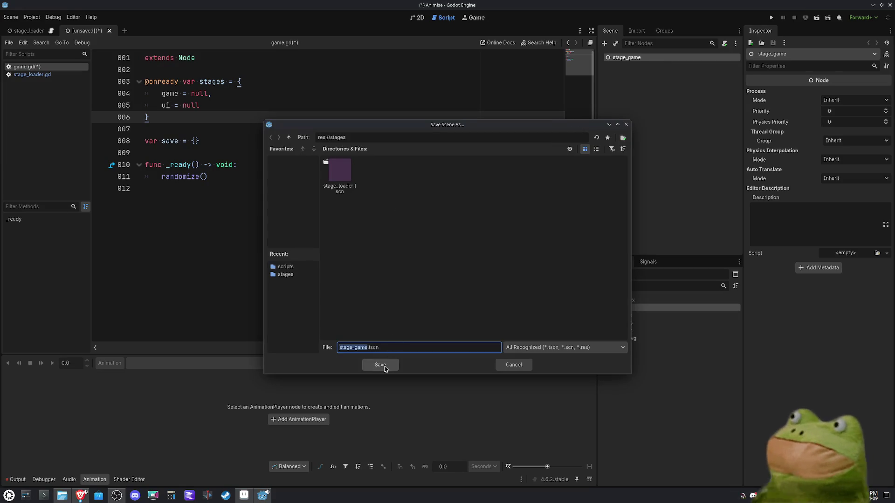
Save stage_game.tscn and start another new scene with a CanvasLayer root.
left_click(381, 366)
left_click(124, 30)
left_click(673, 93)
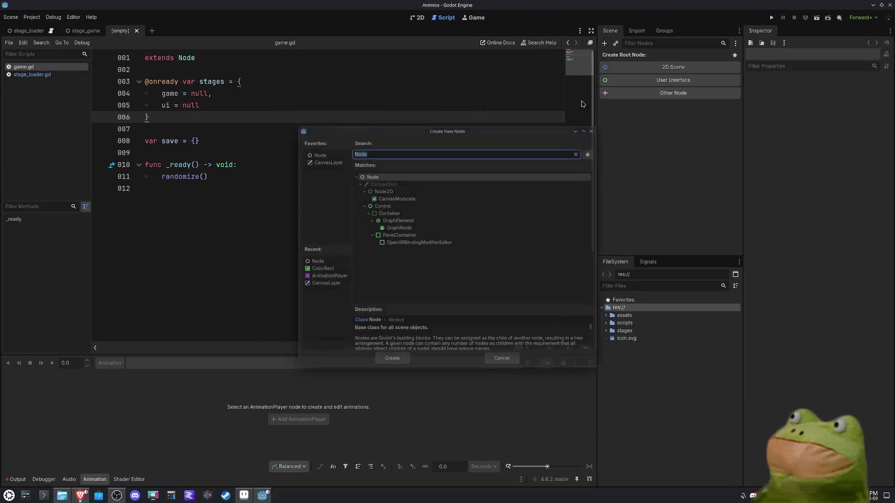
left_click(321, 158)
double_click(321, 157)
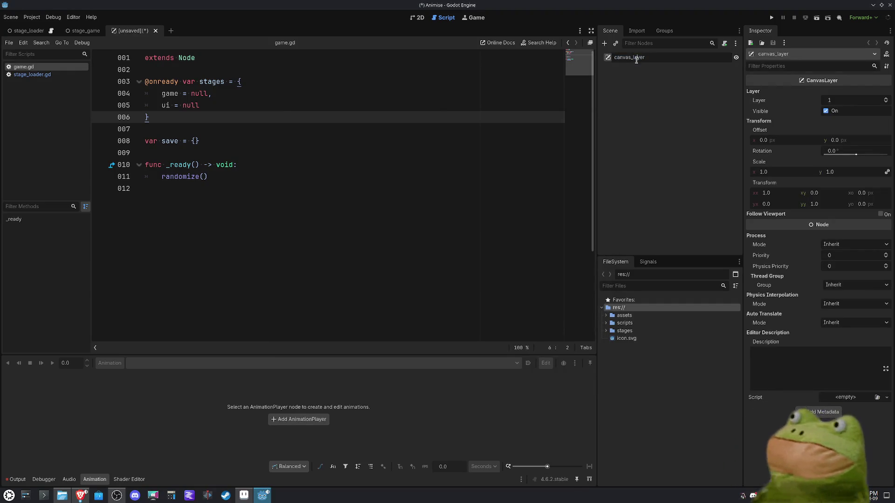
Rename the CanvasLayer root to stage_ui, save it as stage_ui.tscn, and return to stage_loader.
key("F2")
type("sa")
type("i")
key("Return")
key("ctrl+s")
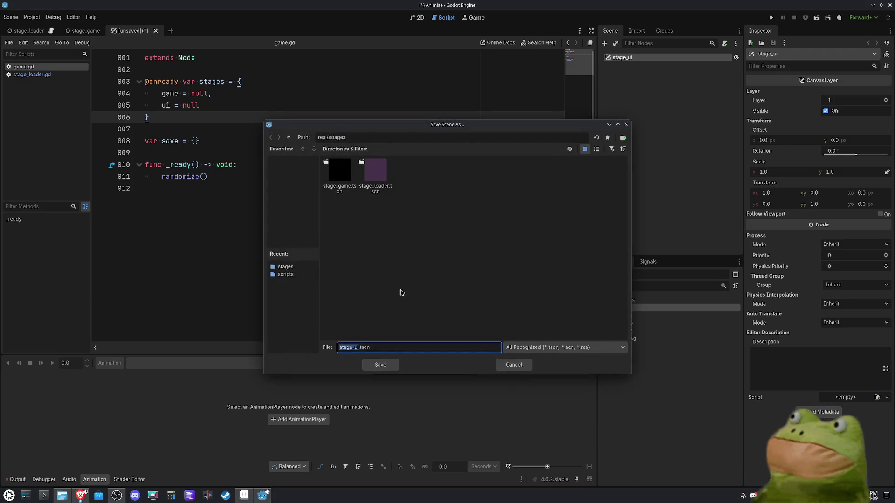
left_click(380, 366)
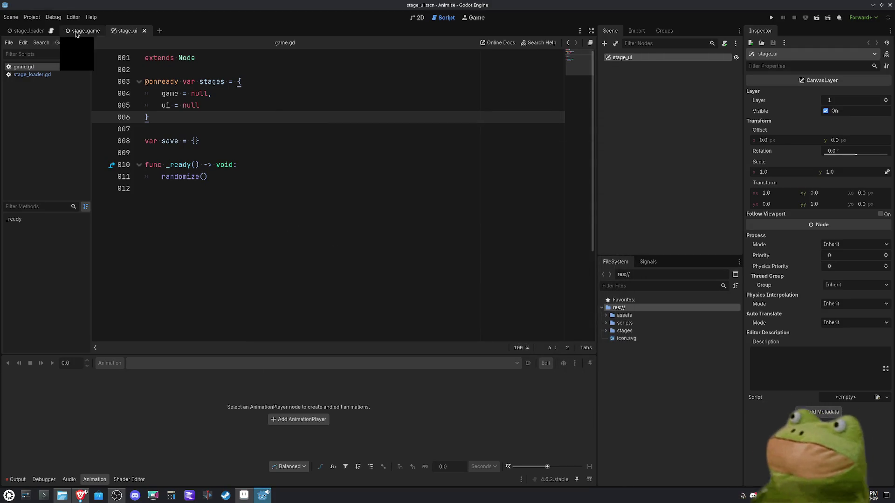
left_click(27, 30)
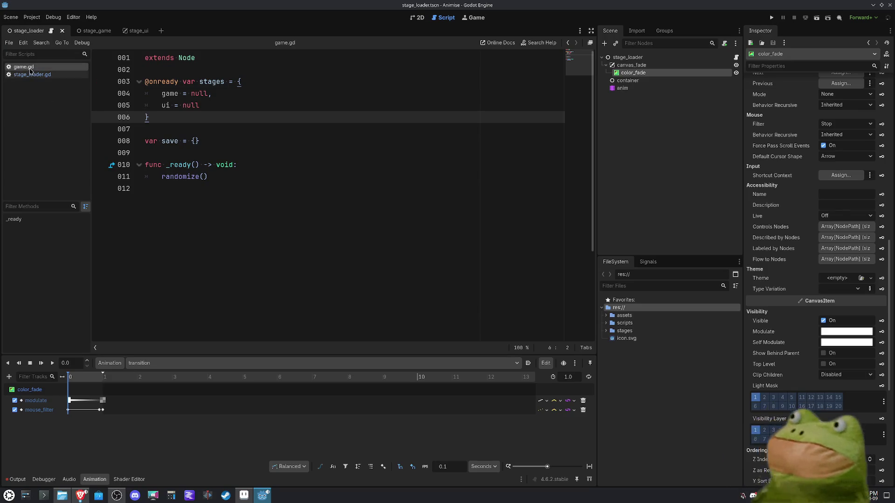
Replace the null values with load() of stage_game.tscn and stage_ui.tscn, then save.
double_click(200, 93)
type("load(")
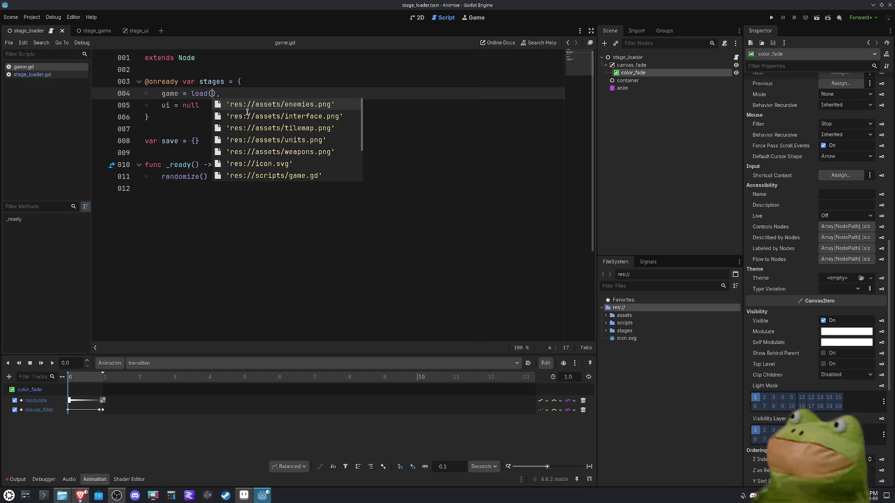
type("stage_game.tscn'")
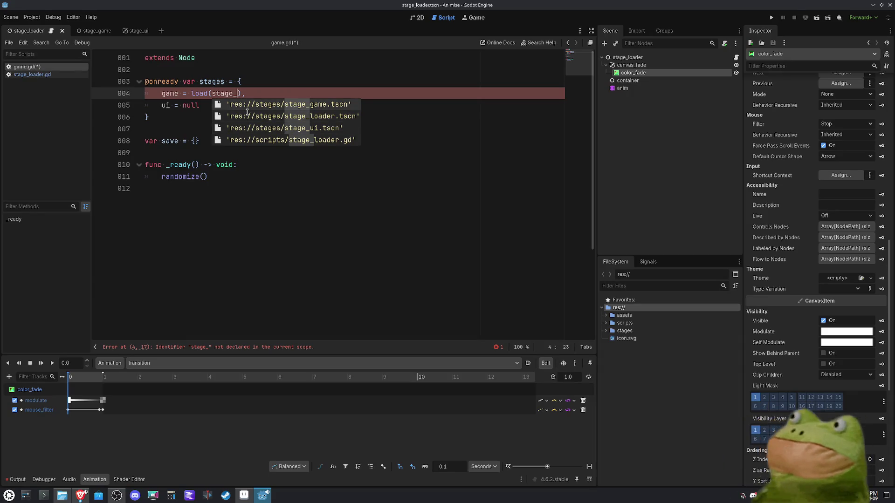
key("Return")
key("End")
key("Return")
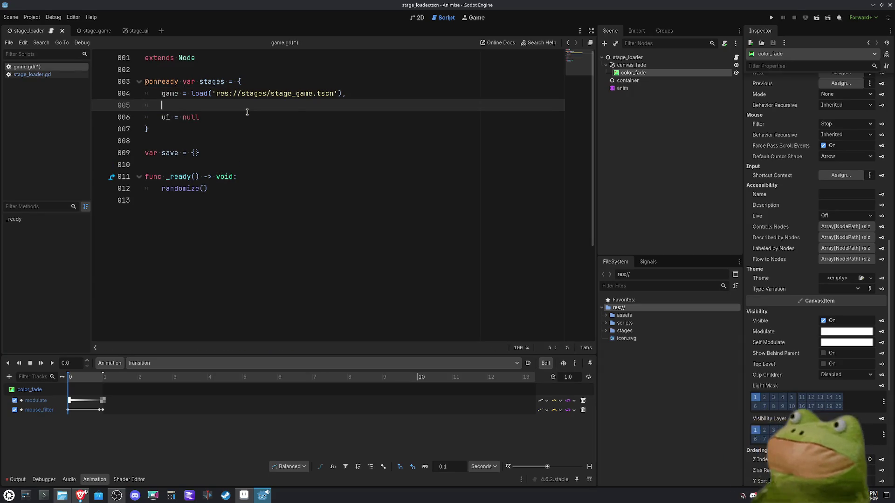
key("ctrl+shift+k")
key("End")
key("ctrl+shift+Left")
type("load(")
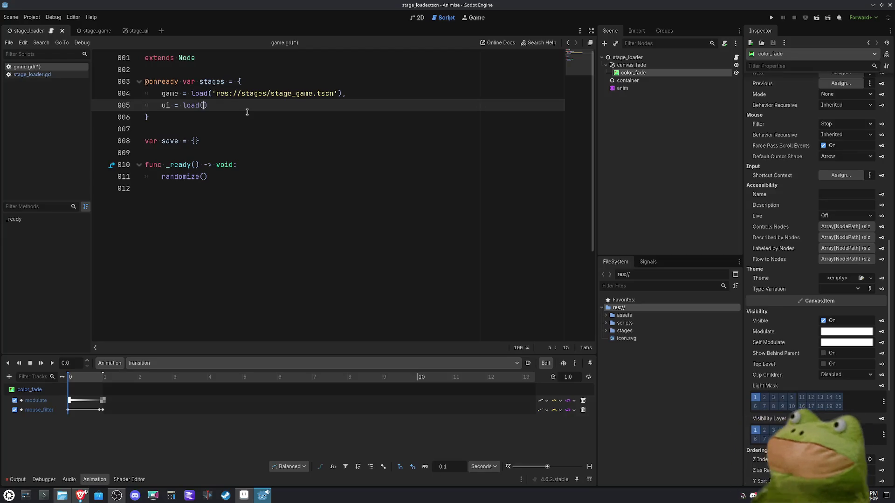
type("stage_")
key("Down")
key("Down")
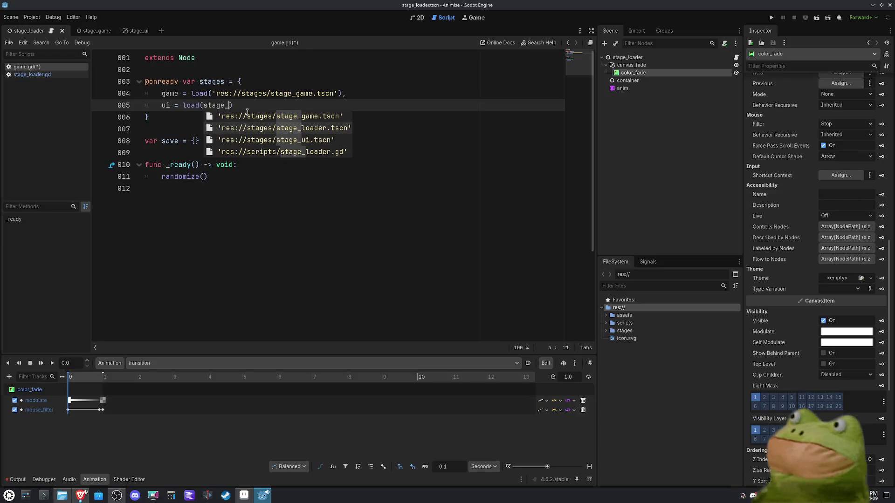
key("Return")
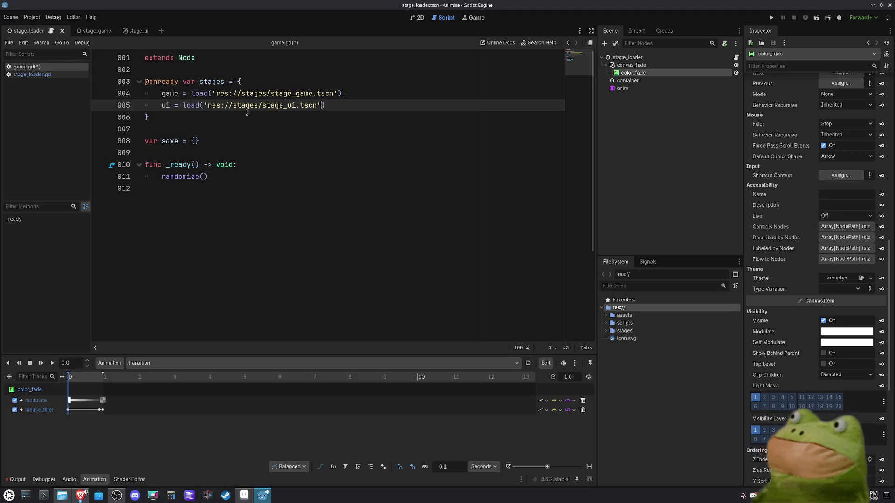
key("ctrl+s")
Tab-align the ui entry, add an empty player dictionary inside save, and save game.gd.
left_click(309, 160)
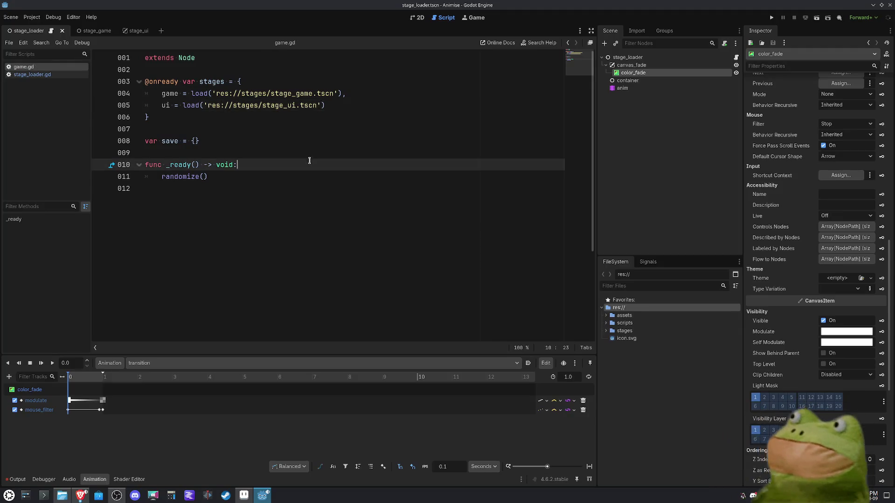
left_click(170, 105)
key("Tab")
left_click(338, 190)
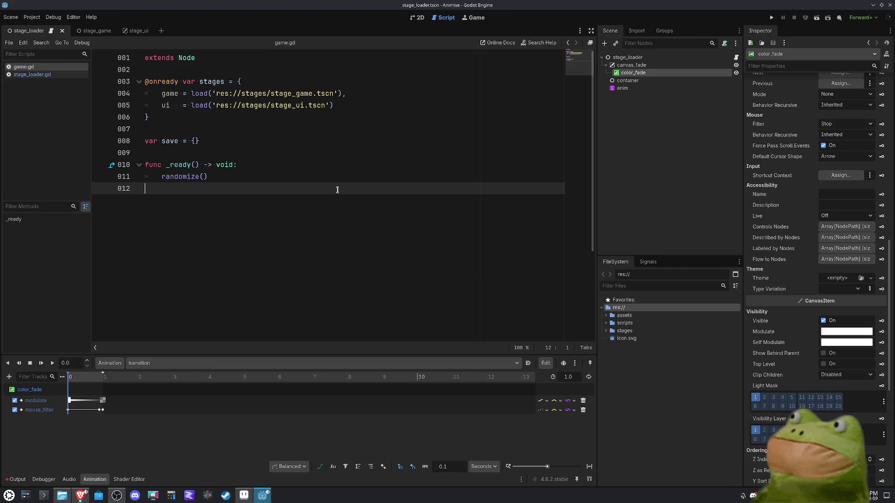
left_click(196, 140)
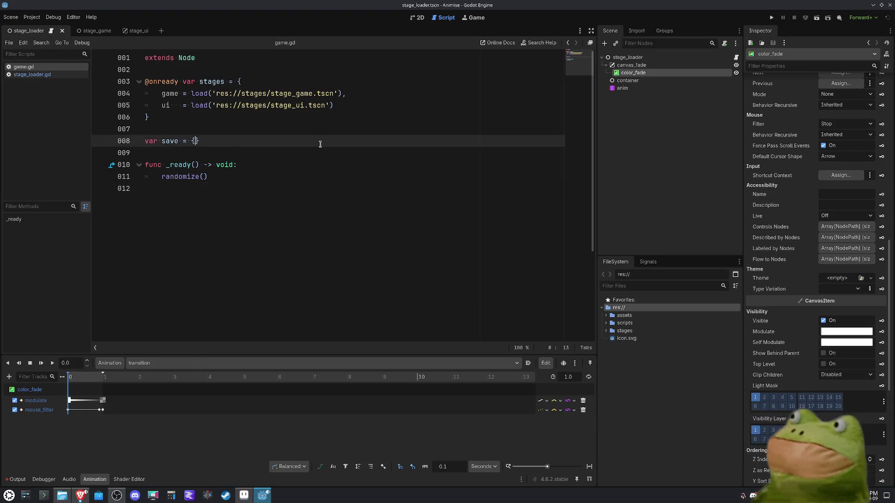
key("Return")
type("player = {}")
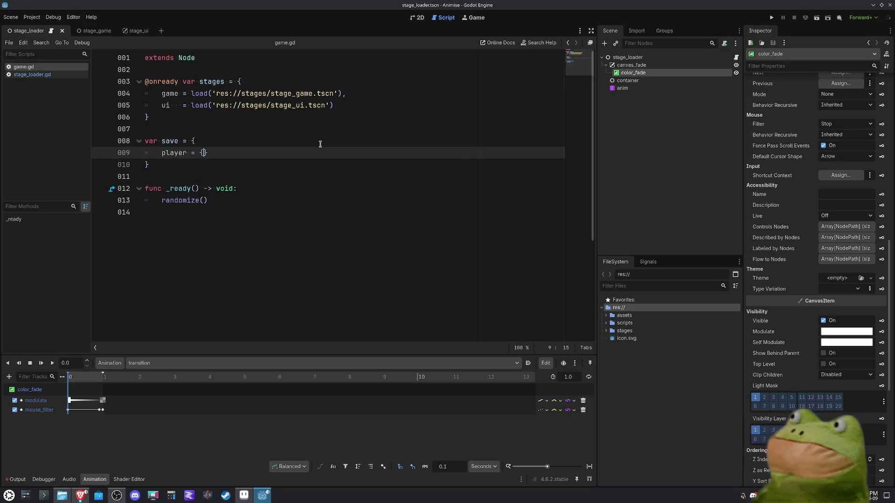
key("Return")
key("ctrl+z")
key("Return")
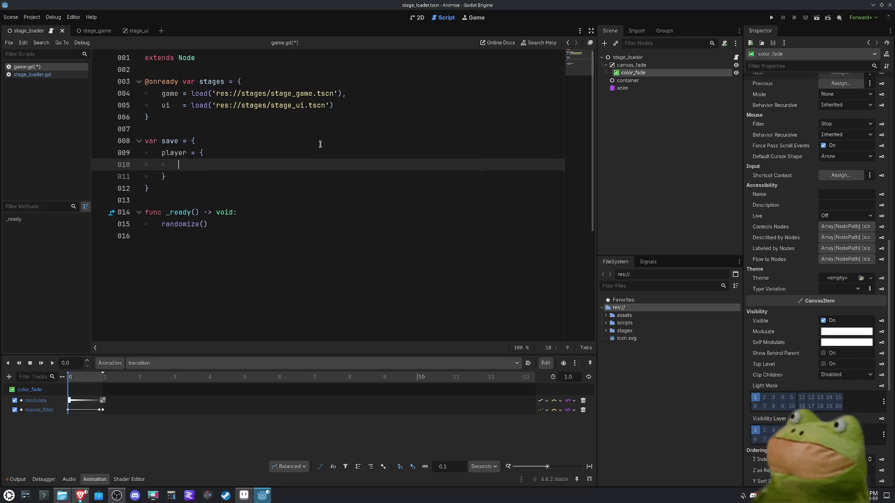
key("ctrl+s")
left_click(419, 19)
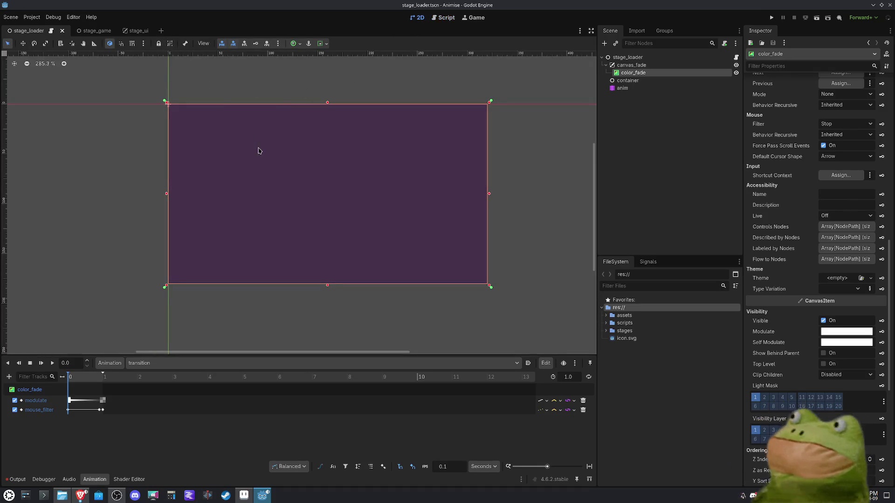
Add a TileMapLayer node to the stage_game scene.
left_click(91, 31)
scroll(243, 205, "up", 7)
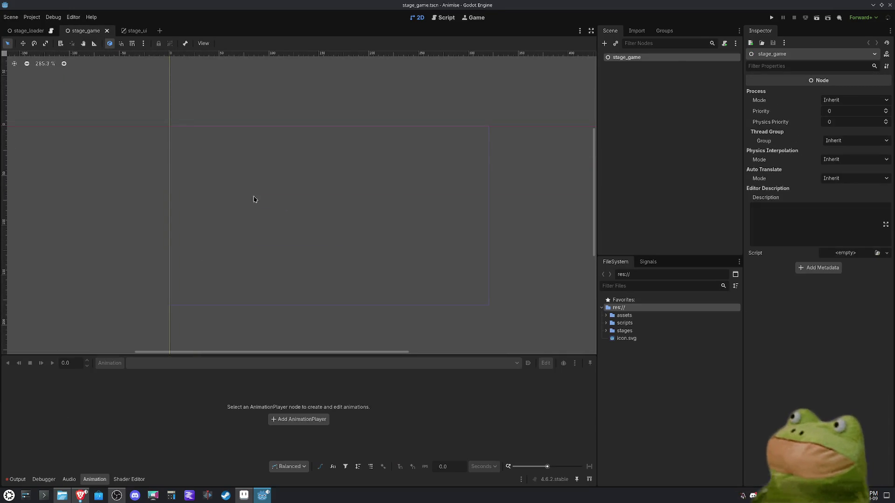
left_click(604, 43)
type("tilema")
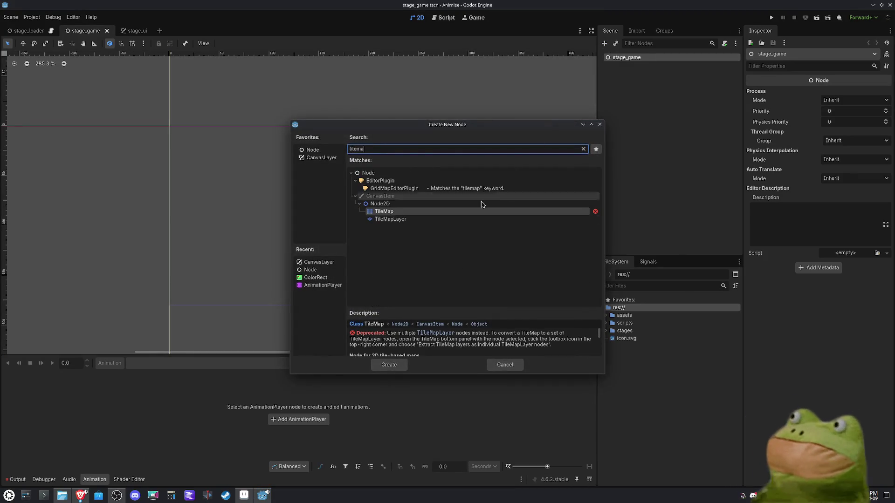
double_click(390, 219)
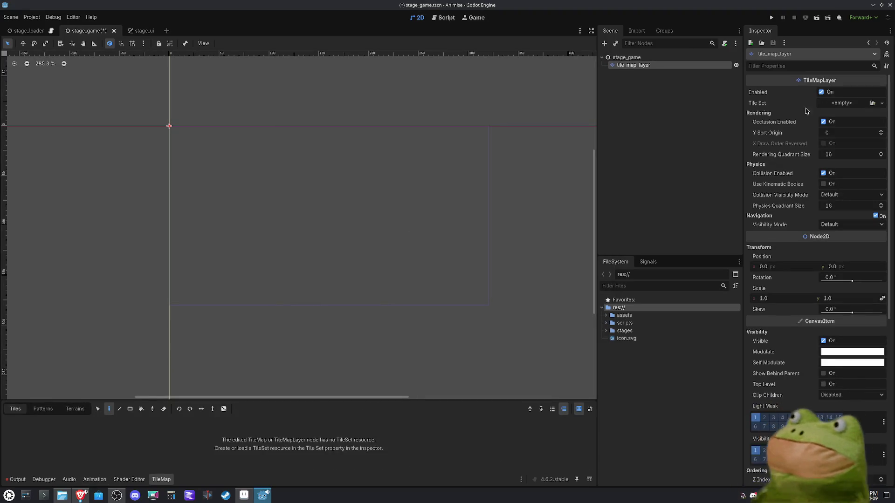
Give the layer a new TileSet and save it as tileset.tres in a new scenes folder.
left_click(865, 103)
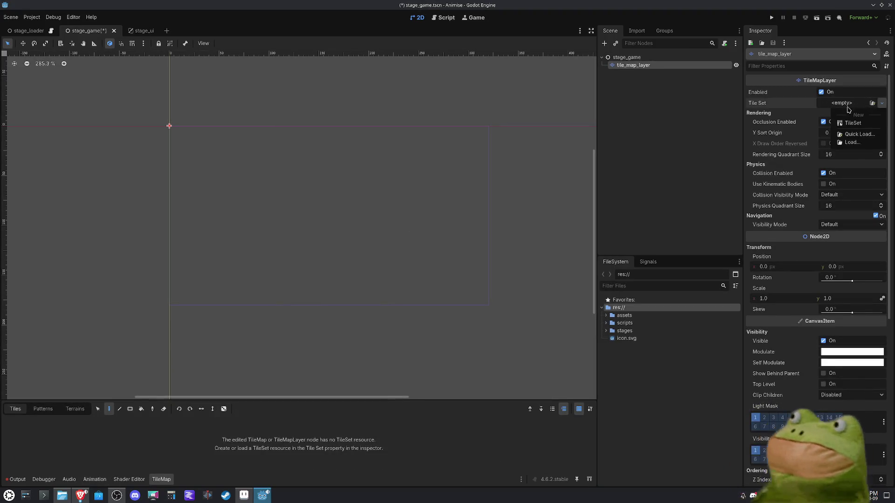
left_click(848, 121)
left_click(844, 103)
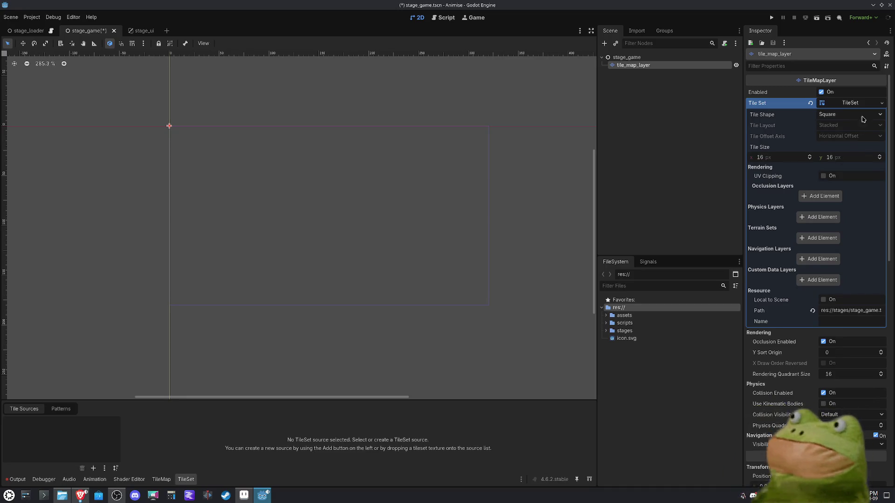
left_click(882, 103)
left_click(856, 182)
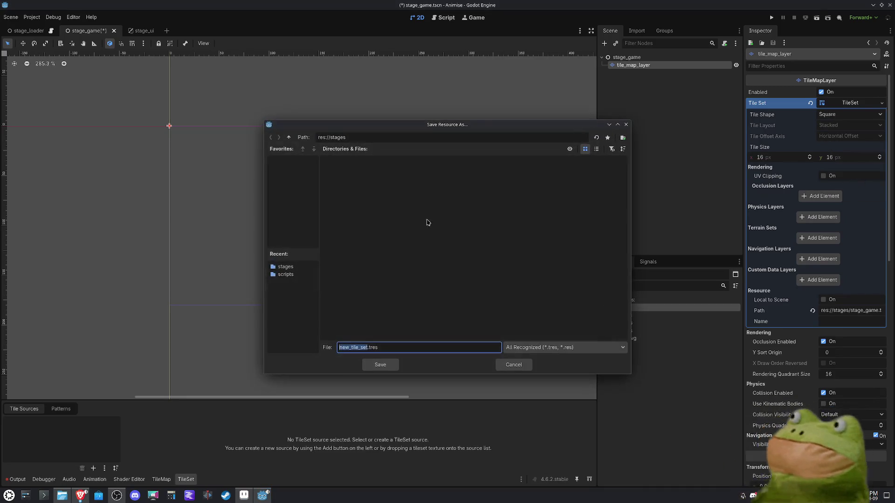
left_click(289, 137)
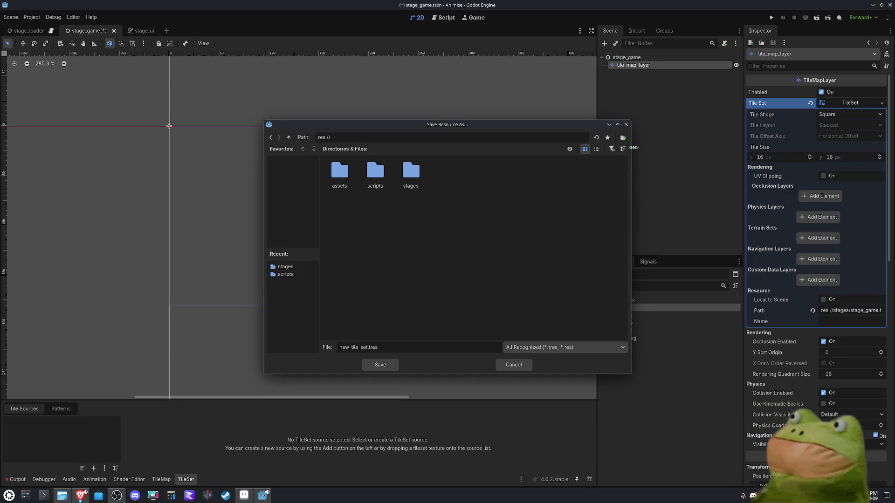
left_click(623, 138)
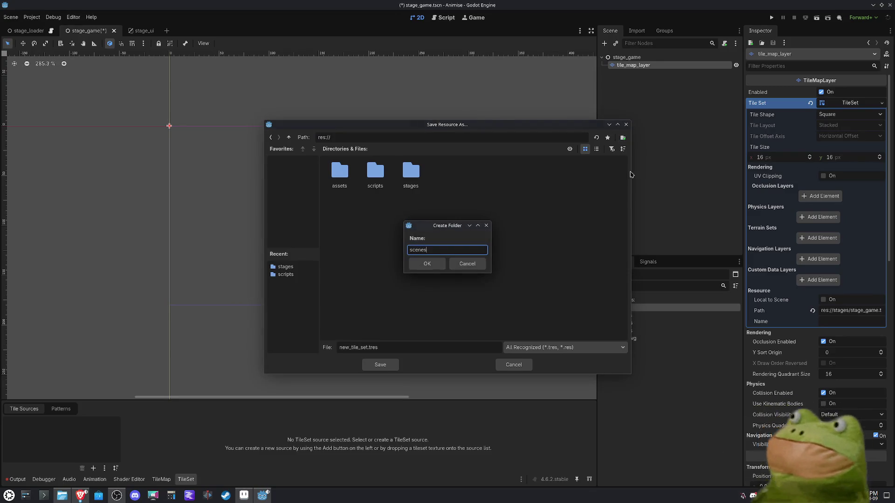
key("Return")
left_click_drag(351, 347, 339, 348)
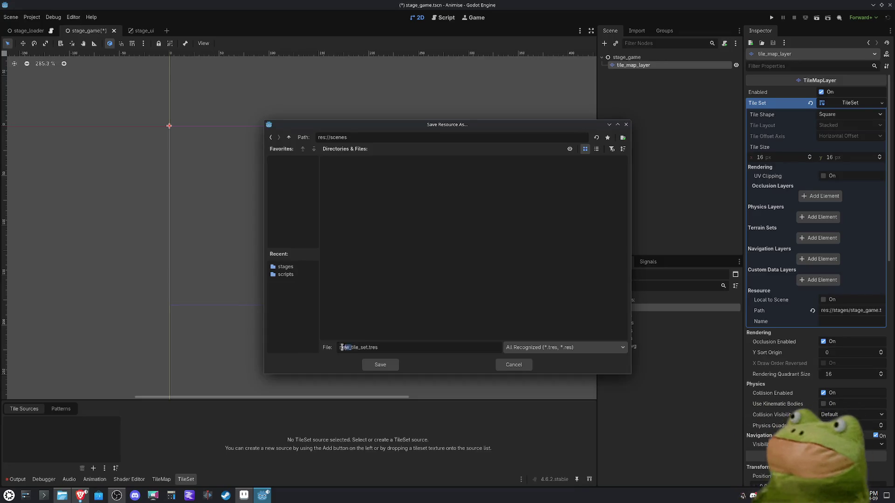
key("BackSpace")
left_click(350, 347)
key("BackSpace")
left_click(385, 369)
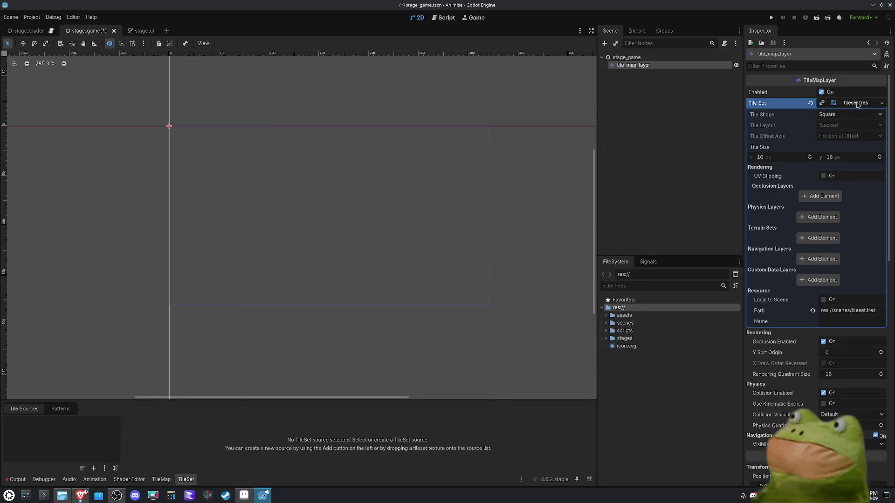
Add an atlas source using assets/tilemap.png, accepting the auto-created tiles.
left_click(93, 468)
left_click(95, 474)
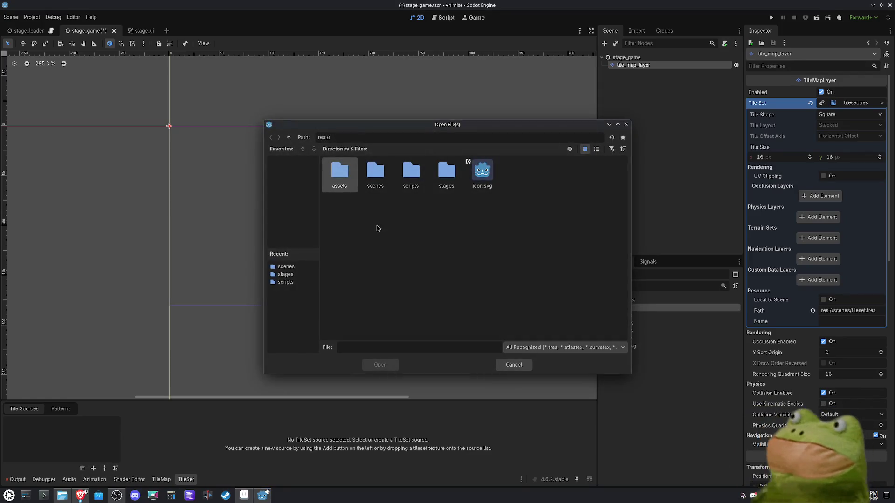
double_click(337, 176)
left_click(407, 191)
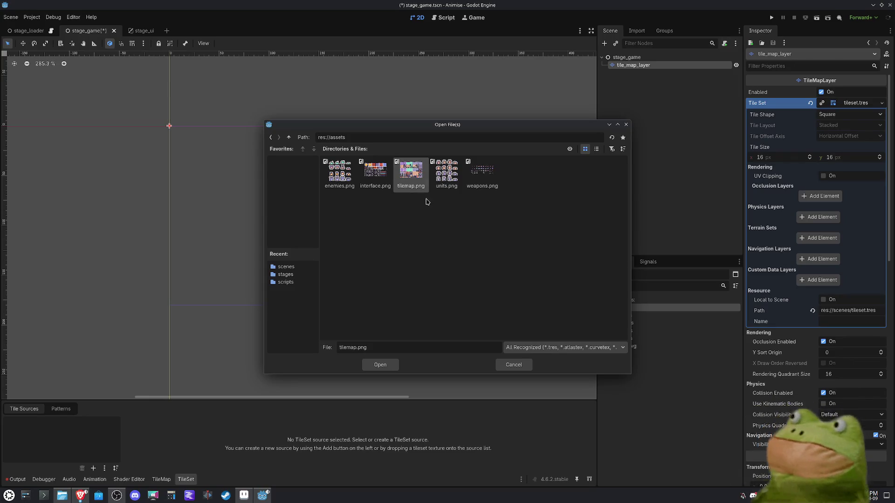
double_click(409, 177)
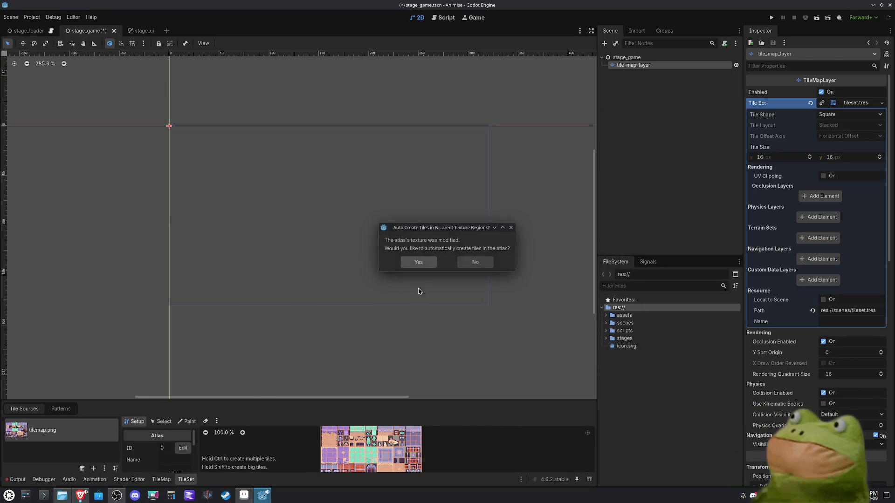
key("Return")
Make the tileset editing panel taller and centre the atlas tiles in view.
left_click_drag(403, 402, 394, 255)
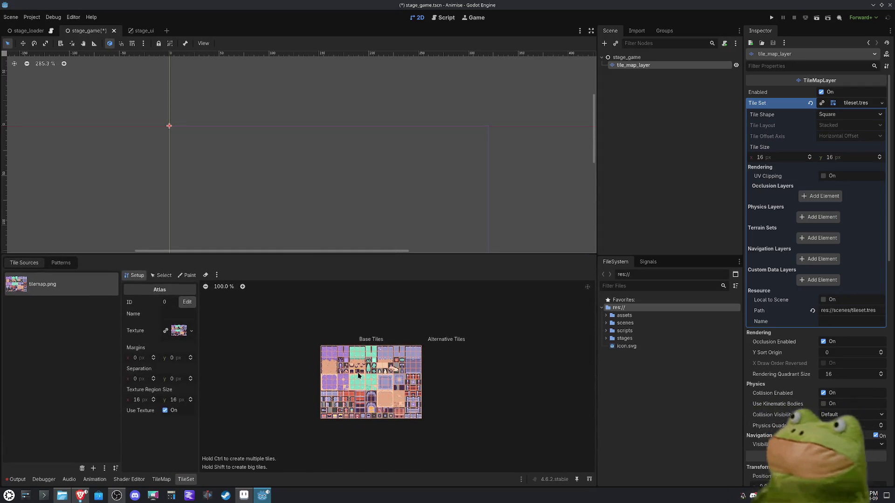
scroll(359, 376, "up", 7)
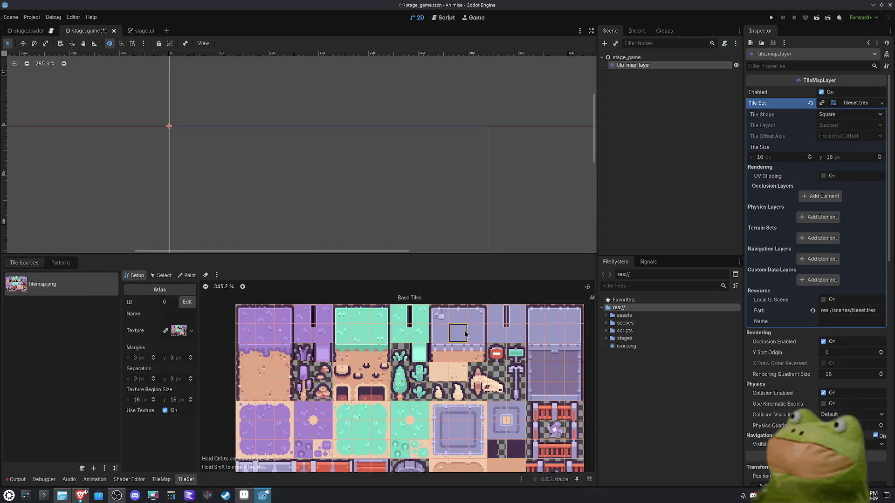
scroll(466, 334, "down", 3)
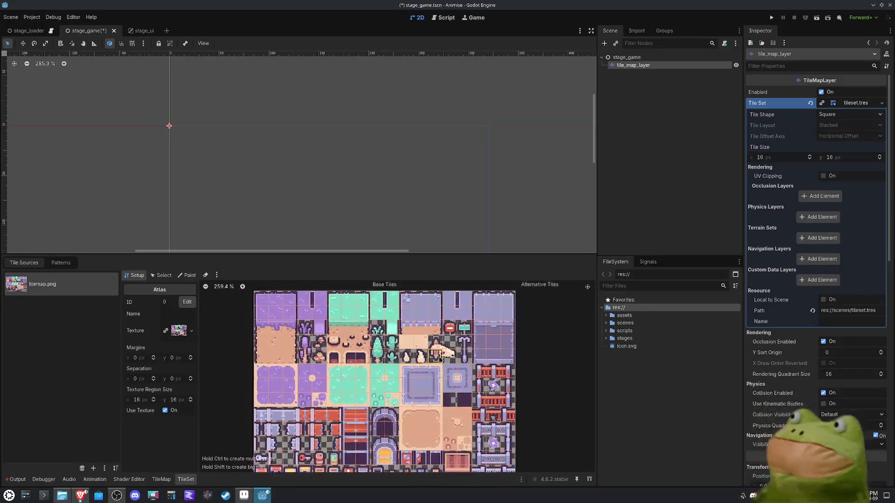
left_click_drag(440, 359, 445, 371)
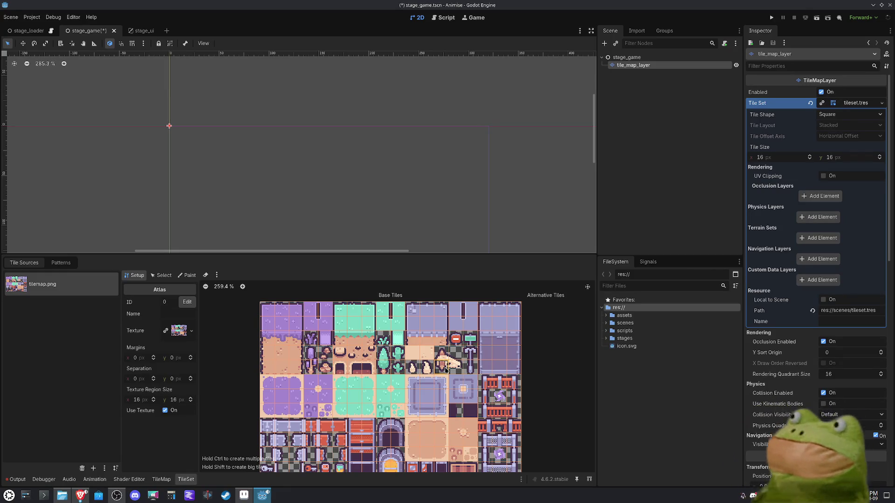
scroll(445, 371, "down", 1)
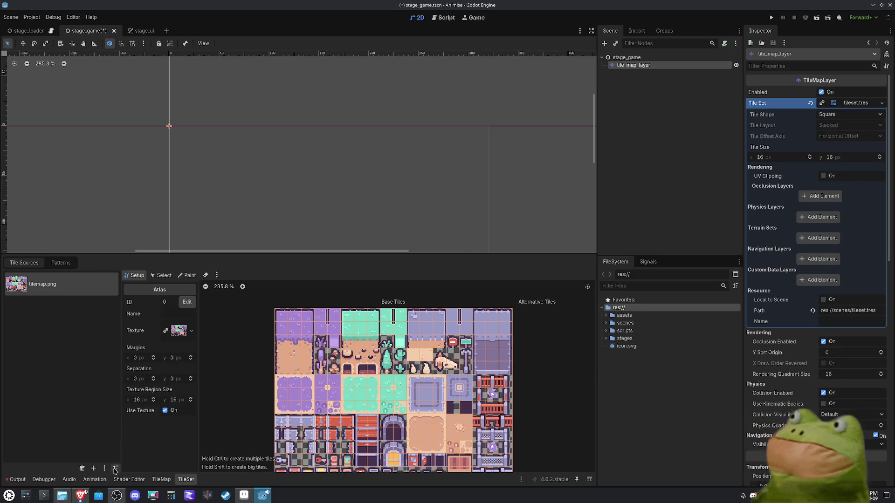
Replace that source with a new tilemap.png atlas without auto-created tiles, then enlarge the panel.
left_click(82, 468)
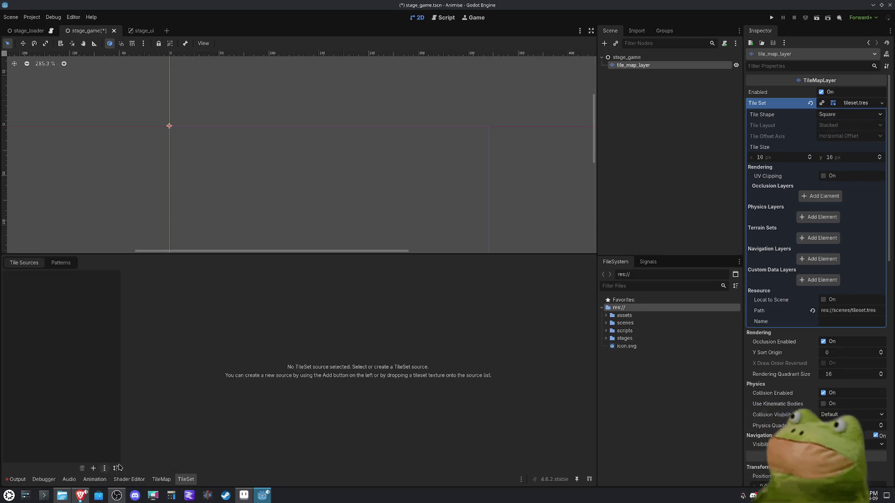
left_click(93, 468)
left_click(101, 472)
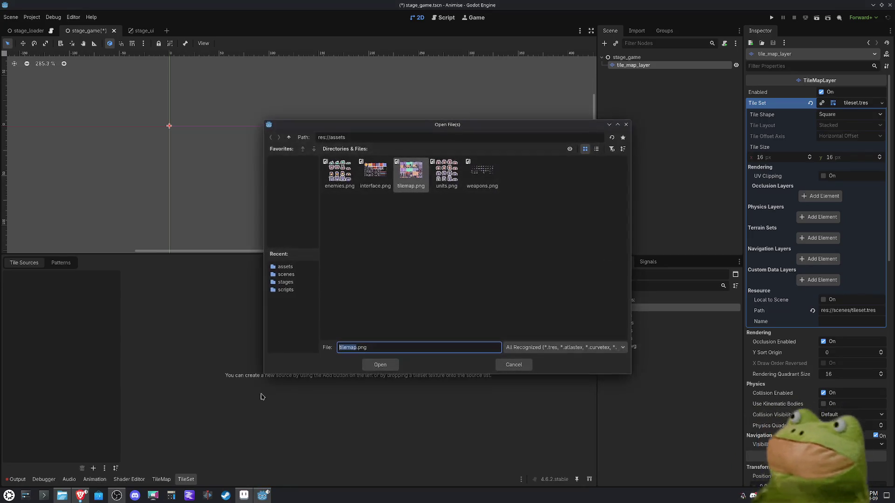
double_click(417, 186)
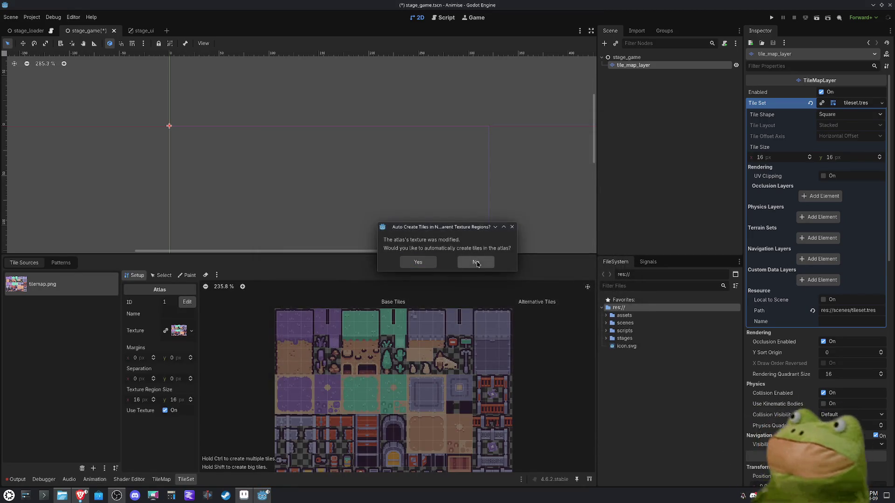
left_click(423, 263)
mouse_move(422, 257)
left_mouse_down()
mouse_move(416, 153)
mouse_move(409, 158)
left_mouse_up()
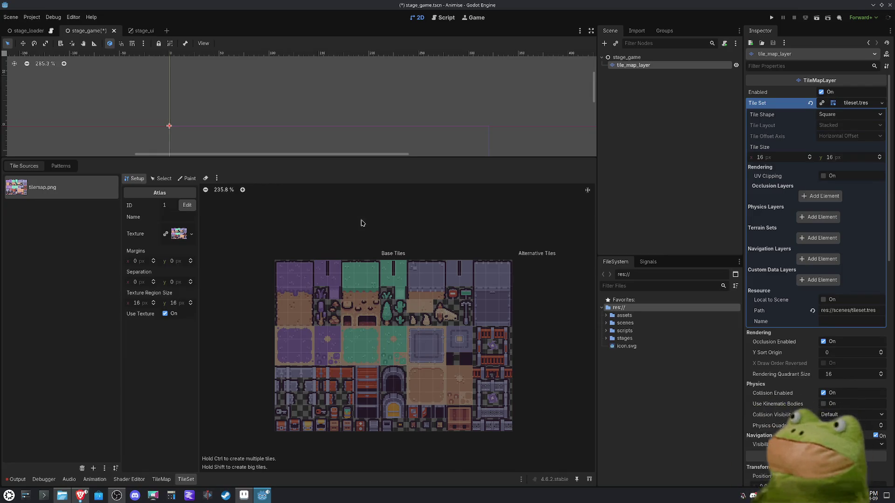
Drag the panel splitters up to make the tile atlas editor much taller.
mouse_move(359, 157)
left_mouse_down()
mouse_move(372, 374)
mouse_move(369, 343)
left_mouse_up()
left_click_drag(358, 284, 336, 237)
left_click_drag(324, 346, 330, 151)
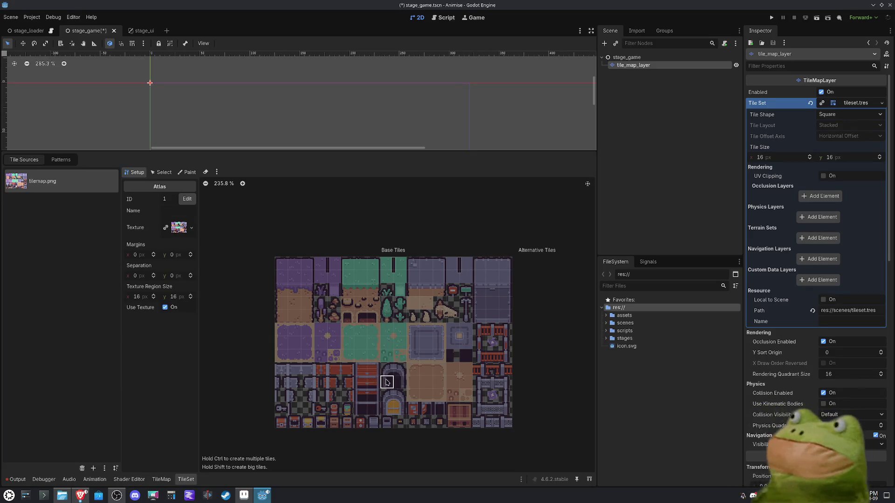
Merge the arch into one 2x2 big tile and delete it from the atlas.
mouse_move(389, 371)
left_mouse_down()
mouse_move(401, 383)
mouse_move(389, 385)
left_mouse_up()
right_click(389, 385)
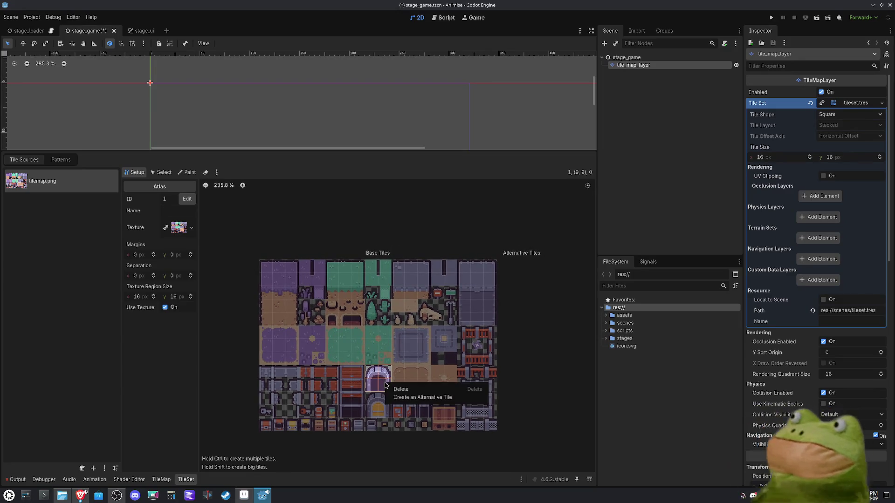
key("Escape")
right_click(388, 389)
left_click(390, 392)
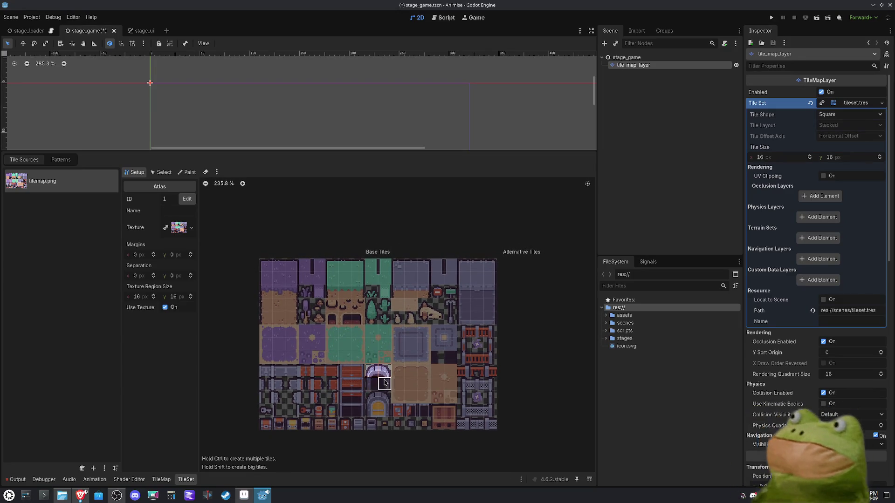
left_click(375, 398)
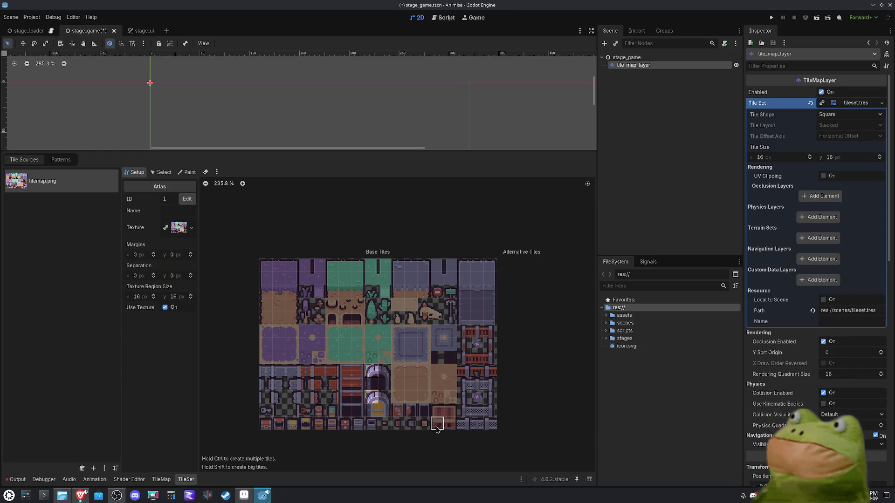
Delete the remaining doorway tiles beside and below the arch.
scroll(423, 430, "up", 1)
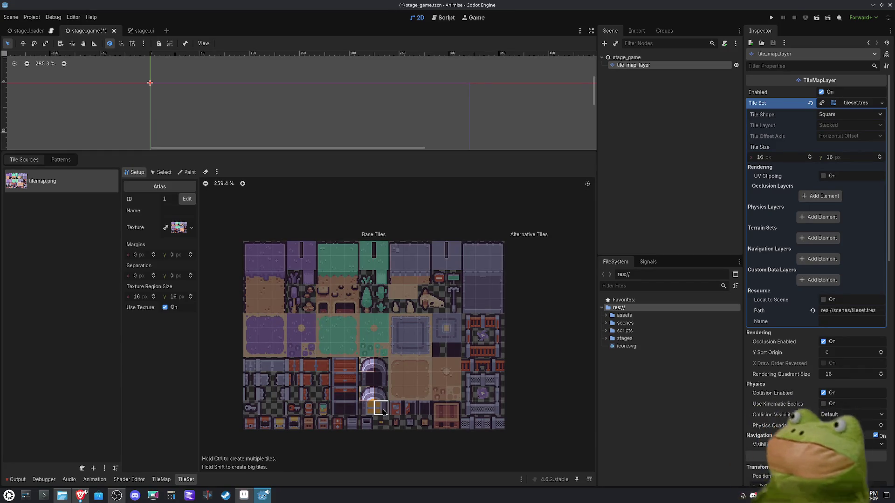
left_click(339, 368)
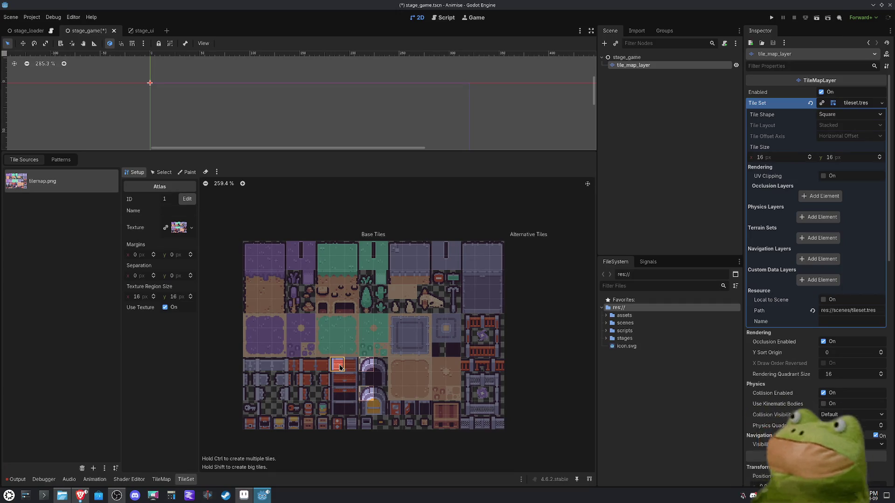
mouse_move(340, 368)
left_mouse_down()
mouse_move(336, 396)
mouse_move(339, 383)
left_mouse_up()
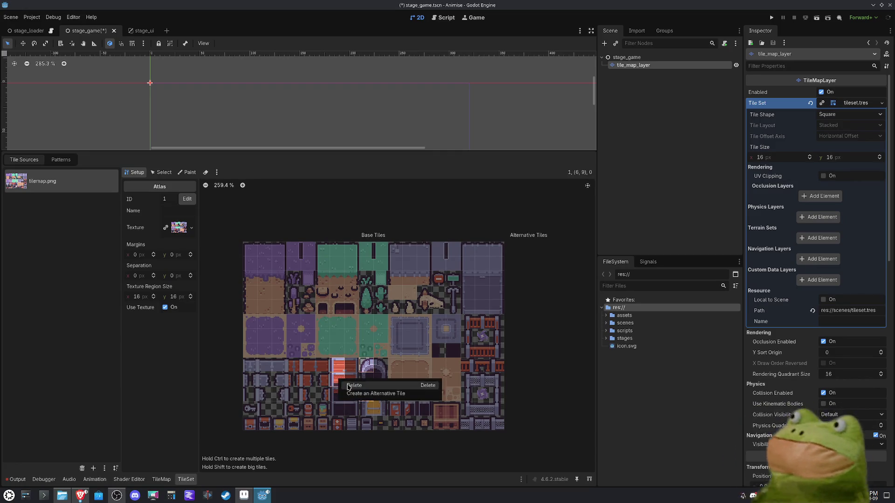
left_click(354, 385)
right_click(339, 363)
left_click(354, 367)
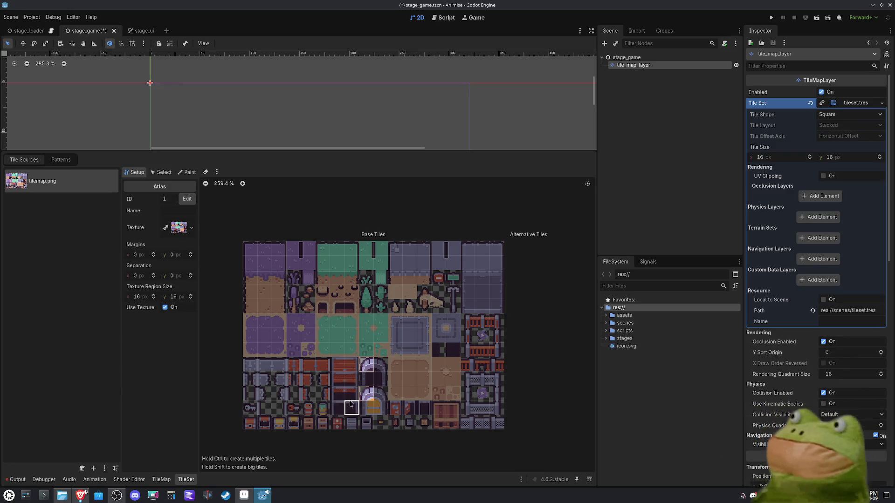
right_click(368, 365)
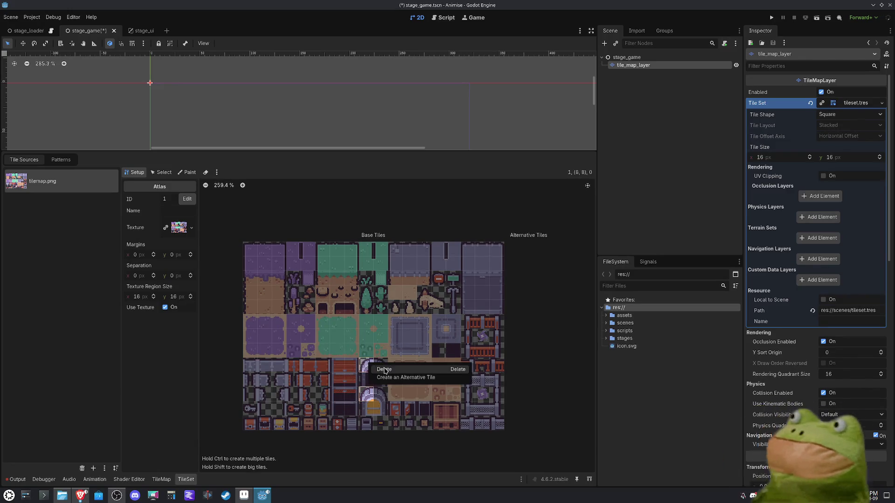
left_click(384, 369)
right_click(370, 393)
left_click(384, 397)
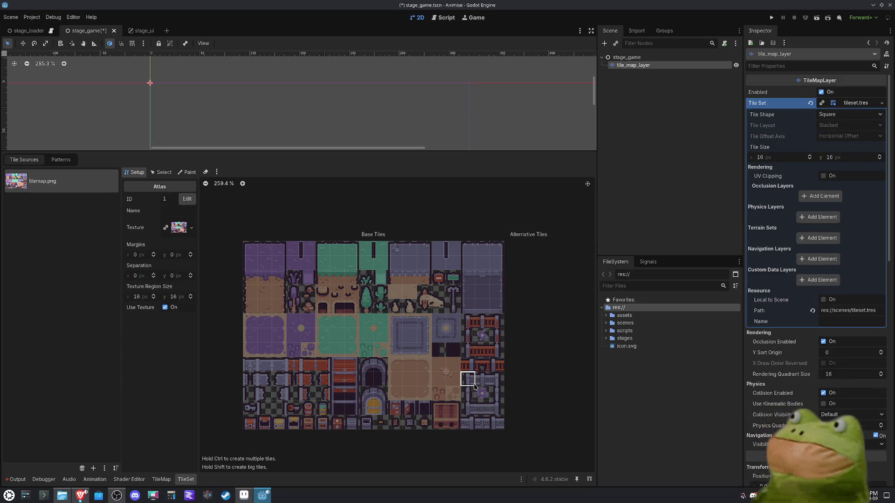
Create tiles over the lower-right block, right-hand column, left column, and purple and green cells.
mouse_move(475, 387)
left_mouse_down()
mouse_move(498, 388)
mouse_move(495, 407)
left_mouse_up()
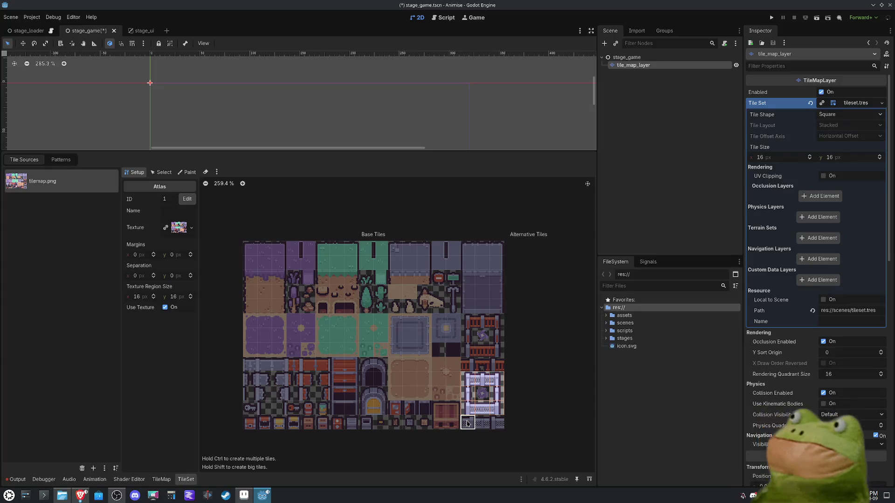
mouse_move(468, 368)
left_mouse_down()
mouse_move(470, 326)
mouse_move(483, 322)
mouse_move(497, 336)
mouse_move(496, 350)
mouse_move(484, 349)
left_mouse_up()
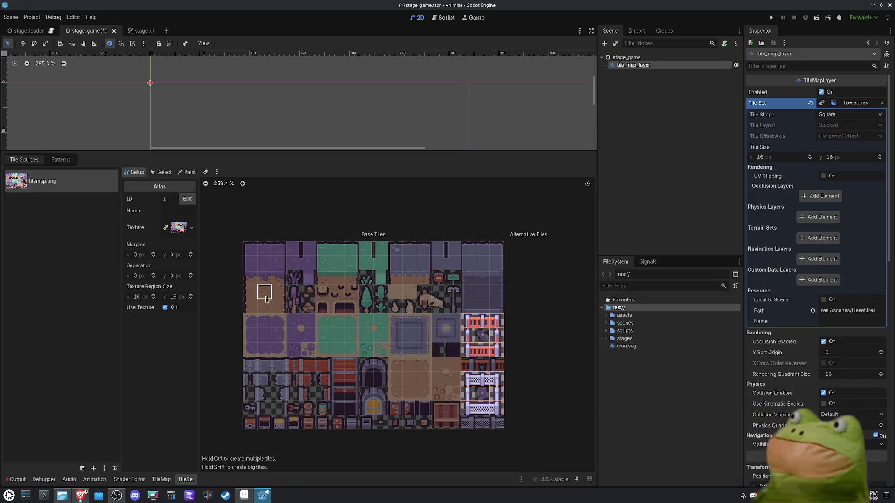
mouse_move(256, 255)
left_mouse_down()
mouse_move(255, 301)
mouse_move(263, 307)
mouse_move(264, 250)
mouse_move(280, 266)
mouse_move(280, 308)
mouse_move(291, 255)
mouse_move(307, 252)
mouse_move(306, 262)
mouse_move(324, 263)
mouse_move(324, 248)
mouse_move(351, 278)
mouse_move(363, 252)
mouse_move(365, 262)
mouse_move(380, 251)
mouse_move(380, 278)
mouse_move(394, 253)
mouse_move(408, 263)
mouse_move(424, 254)
mouse_move(395, 276)
mouse_move(426, 278)
mouse_move(453, 263)
mouse_move(443, 266)
mouse_move(441, 250)
mouse_move(452, 261)
left_mouse_up()
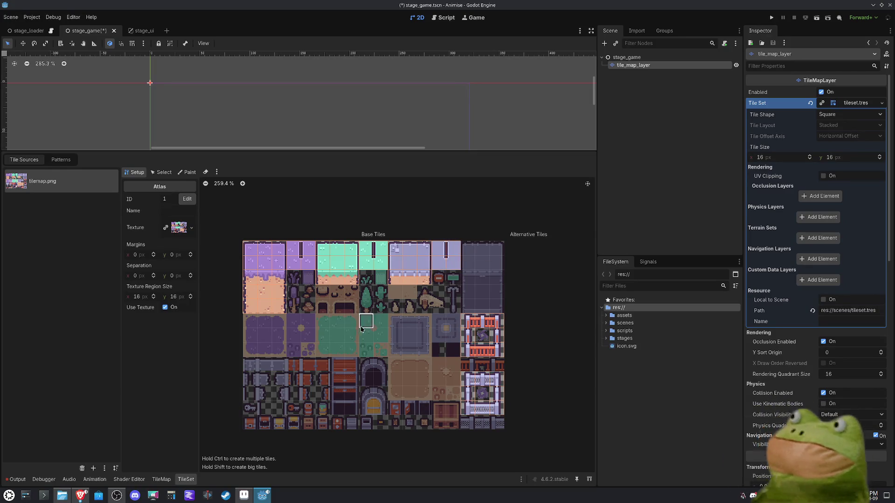
mouse_move(252, 328)
left_mouse_down()
mouse_move(252, 351)
mouse_move(267, 348)
mouse_move(268, 327)
mouse_move(279, 352)
mouse_move(301, 325)
mouse_move(308, 336)
mouse_move(322, 326)
mouse_move(332, 349)
mouse_move(334, 331)
mouse_move(350, 321)
mouse_move(351, 343)
mouse_move(391, 321)
mouse_move(398, 349)
mouse_move(425, 324)
mouse_move(424, 345)
mouse_move(443, 322)
mouse_move(454, 329)
mouse_move(439, 342)
left_mouse_up()
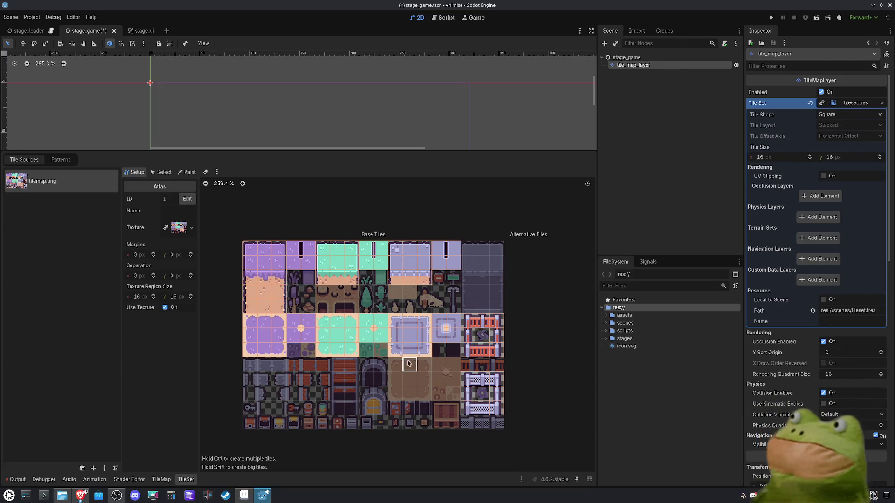
scroll(403, 367, "up", 1)
Create tiles across the dark grey top-right area and the brown floor block.
scroll(403, 367, "up", 1)
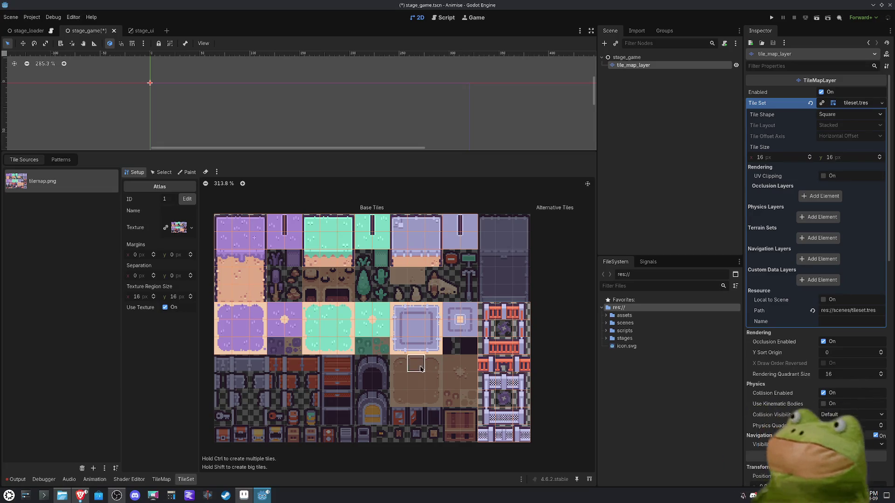
mouse_move(494, 237)
left_mouse_down()
mouse_move(488, 224)
mouse_move(504, 240)
mouse_move(521, 237)
mouse_move(487, 259)
mouse_move(487, 276)
mouse_move(516, 290)
mouse_move(486, 294)
left_mouse_up()
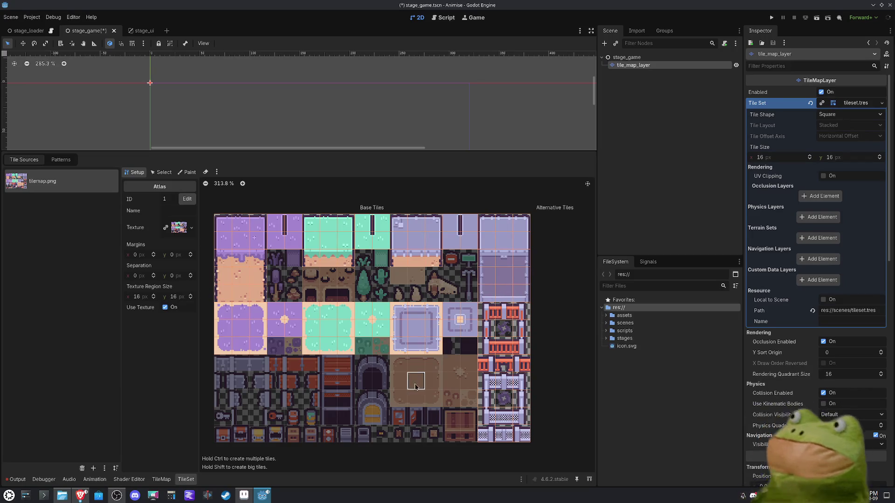
scroll(417, 382, "down", 2)
mouse_move(421, 354)
left_mouse_down()
mouse_move(414, 328)
mouse_move(429, 362)
mouse_move(433, 337)
mouse_move(449, 328)
mouse_move(449, 363)
mouse_move(450, 345)
mouse_move(483, 326)
mouse_move(466, 380)
mouse_move(477, 395)
left_mouse_up()
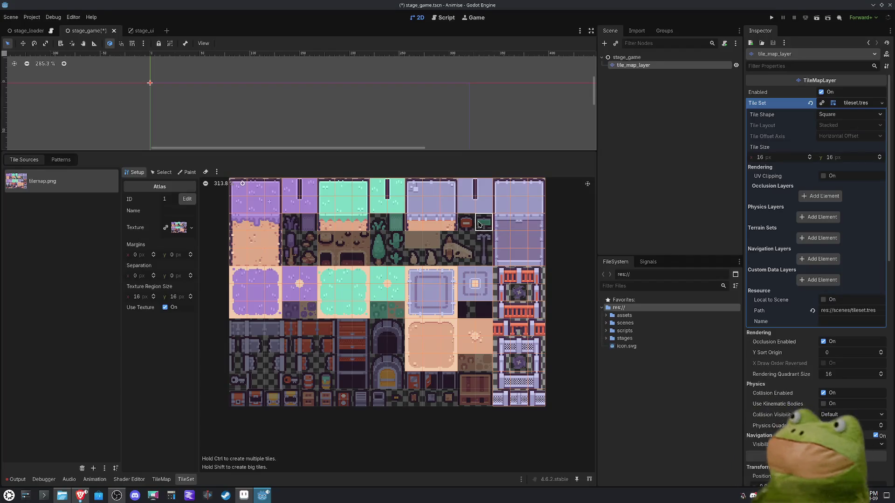
scroll(466, 361, "up", 2)
scroll(443, 368, "right", 1)
scroll(419, 385, "up", 1)
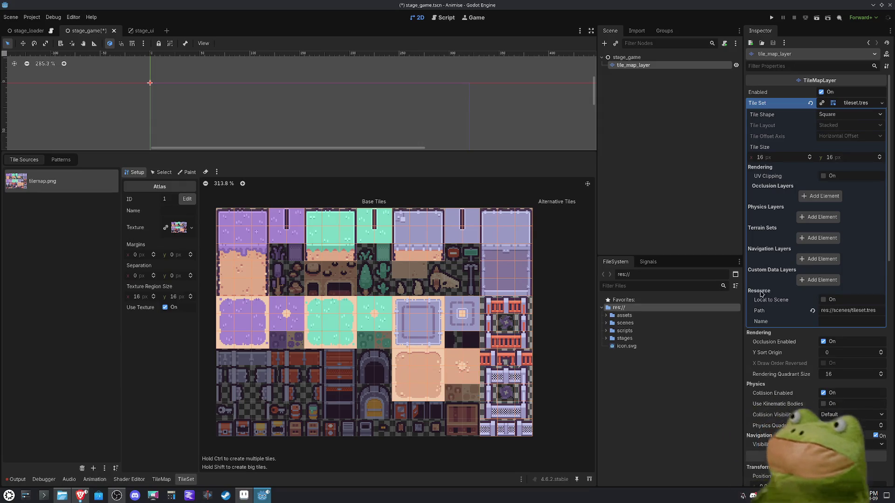
Add a terrain set that matches corners and sides, with four terrains.
left_click(821, 238)
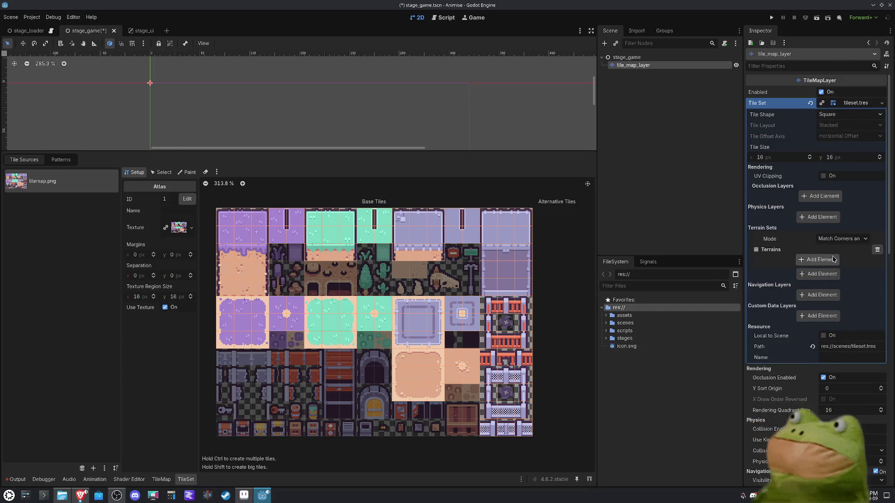
left_click(845, 241)
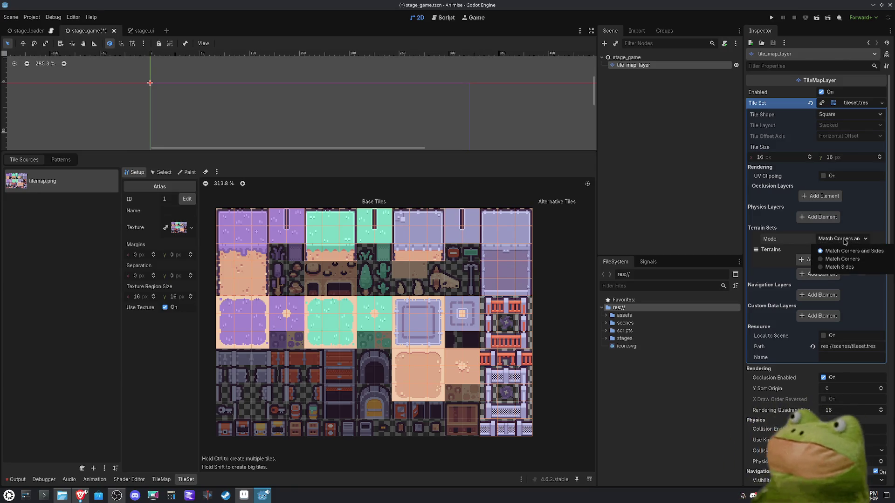
left_click(845, 241)
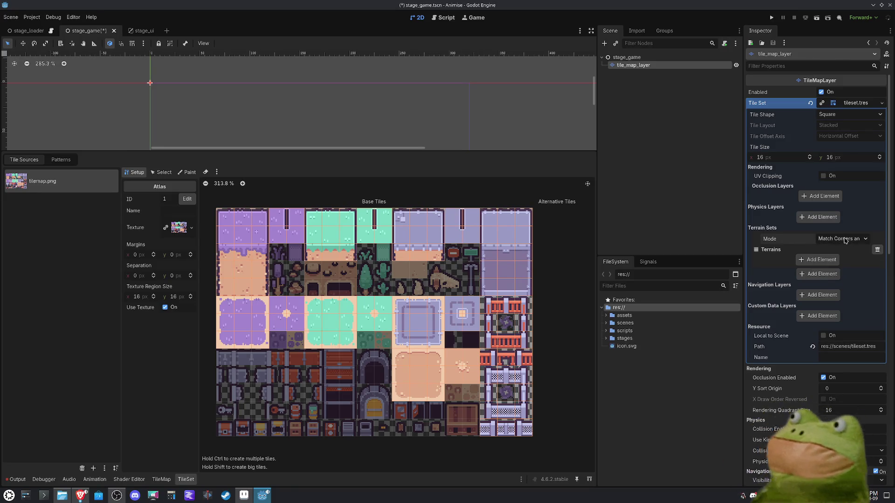
left_click(817, 260)
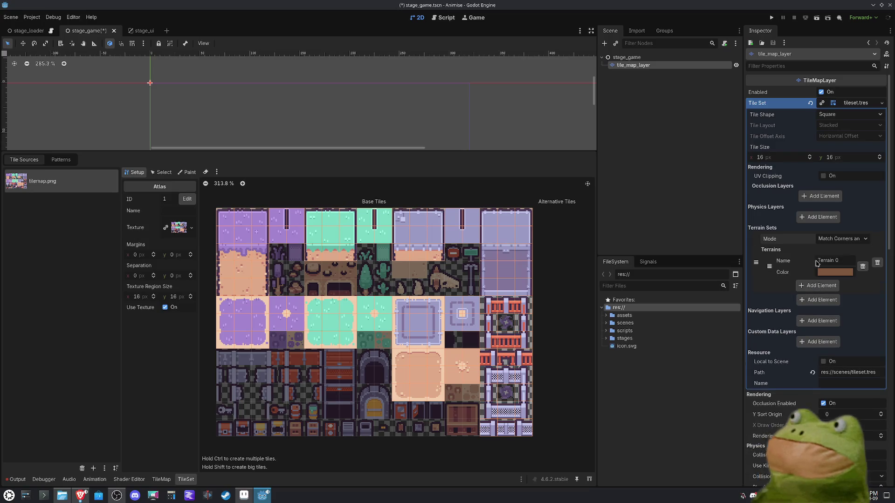
left_click(817, 286)
left_click(812, 310)
left_click(812, 343)
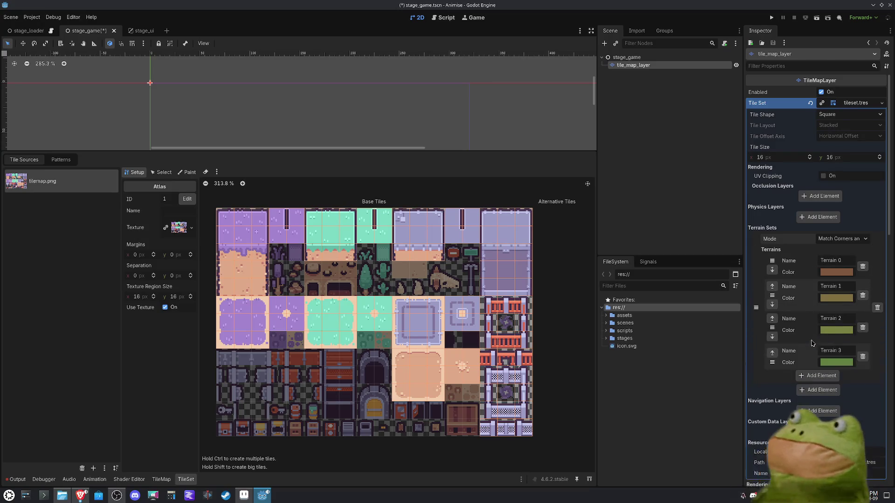
Colour Terrain 0 purple (8058ff) and Terrain 1 mint (6ff7df).
left_click(844, 274)
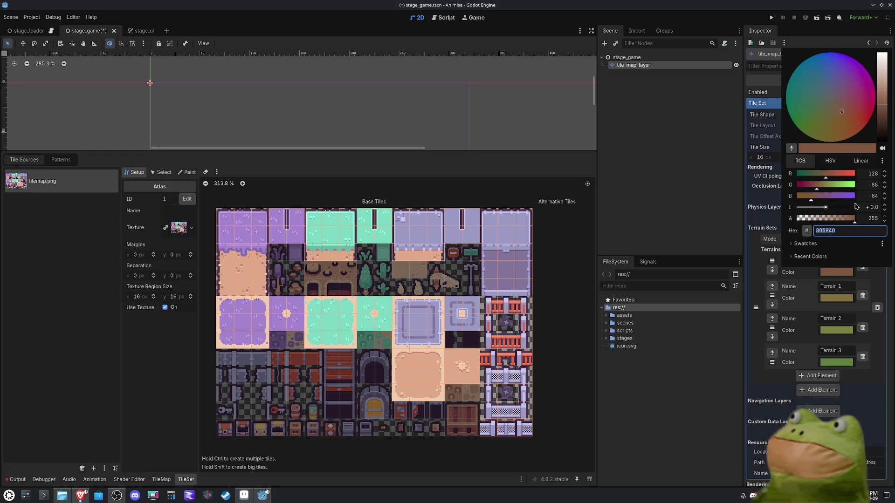
left_click(856, 196)
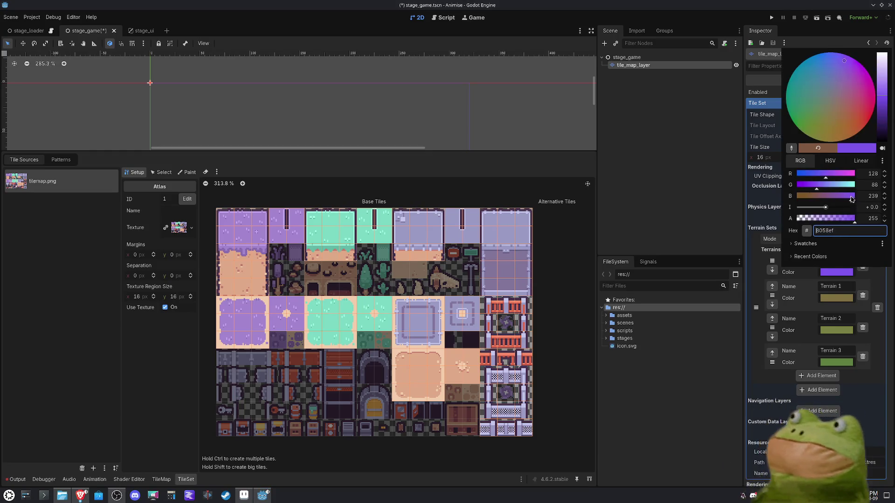
left_click(874, 401)
left_click(844, 298)
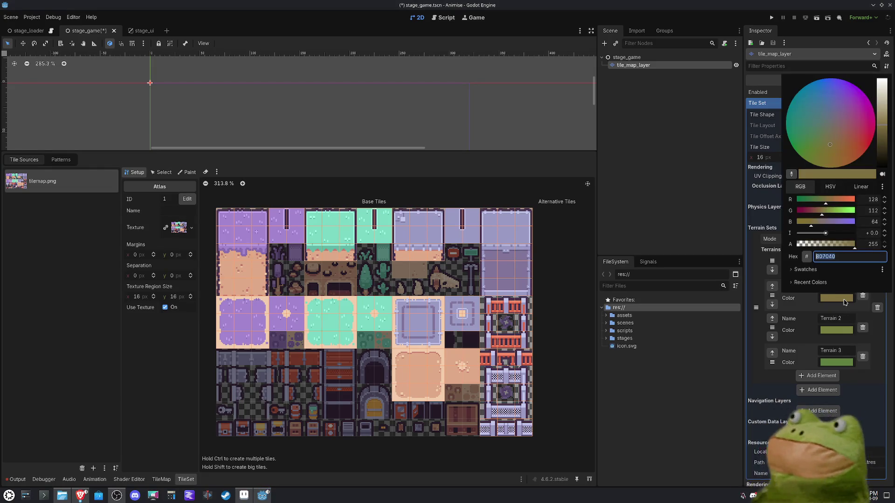
left_click(856, 212)
left_click_drag(799, 128, 794, 125)
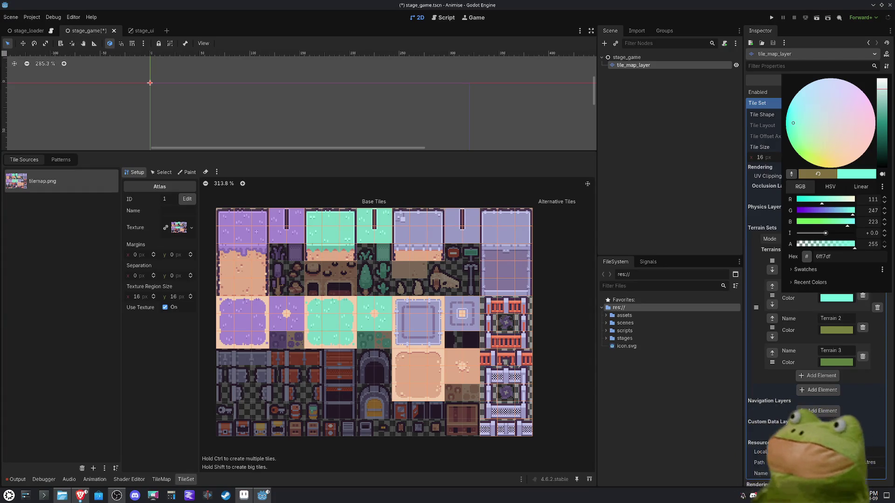
left_click(842, 334)
Experiment with Terrain 2's colour, temporarily settling on a mid grey.
left_click(842, 333)
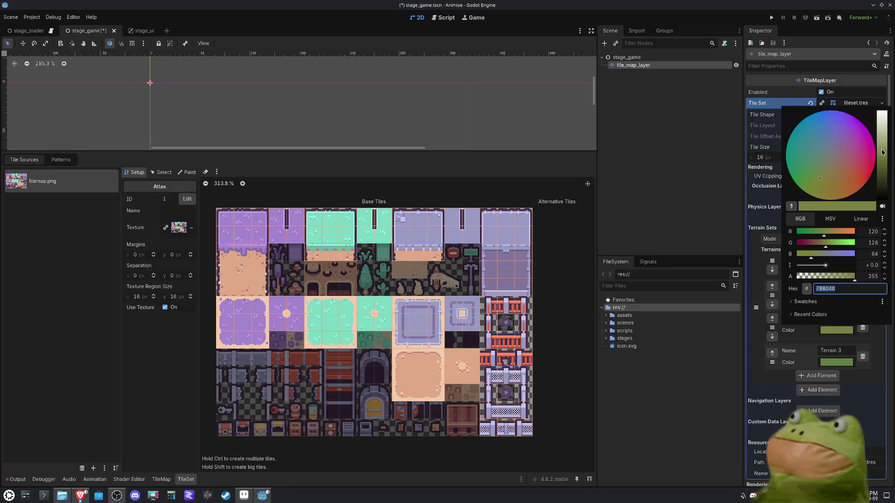
left_click_drag(882, 153, 885, 111)
left_click(807, 157)
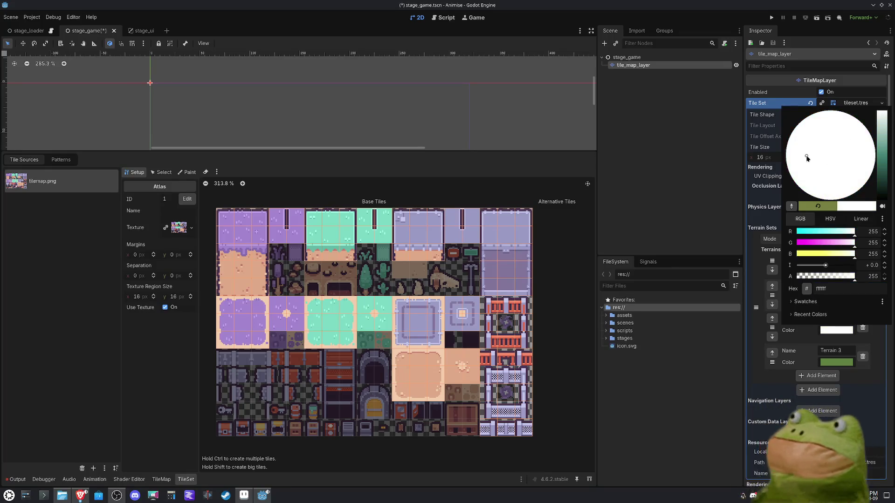
left_click(826, 220)
left_click(862, 221)
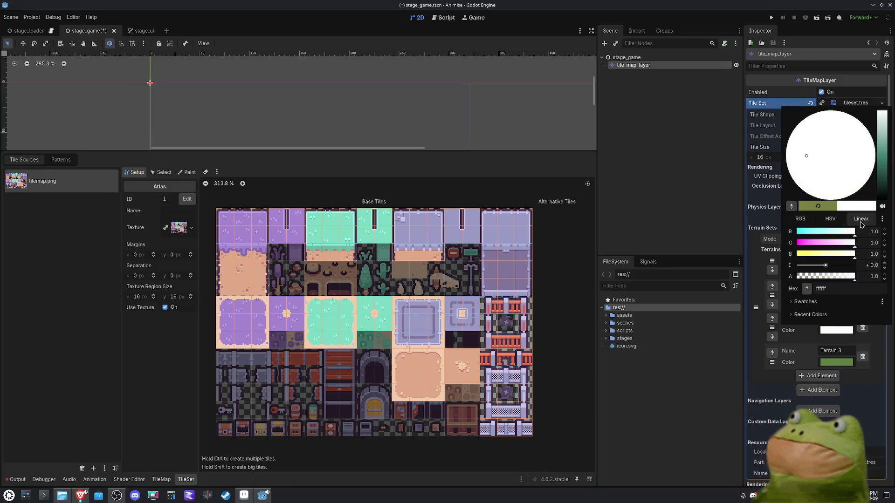
left_click(814, 223)
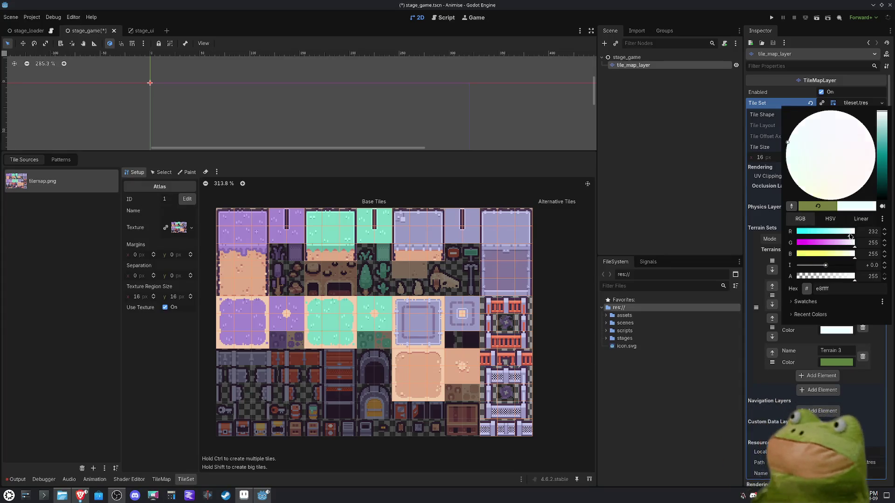
left_click_drag(854, 232, 825, 236)
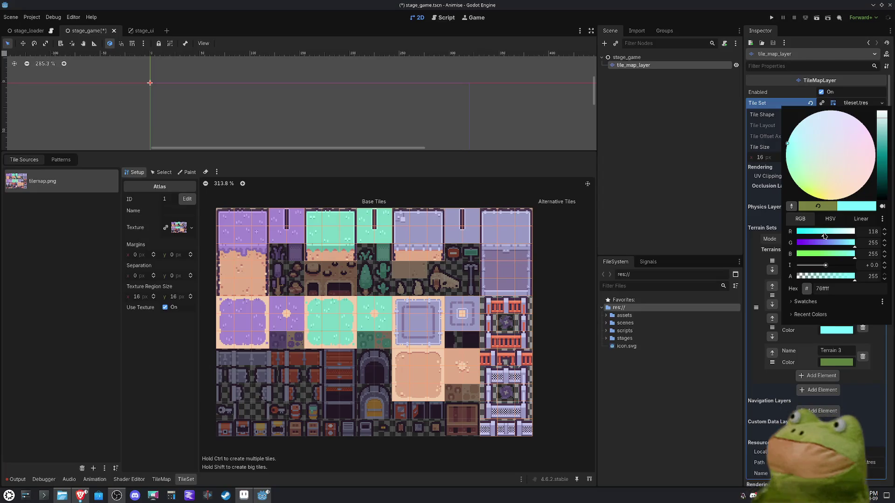
left_click(832, 155)
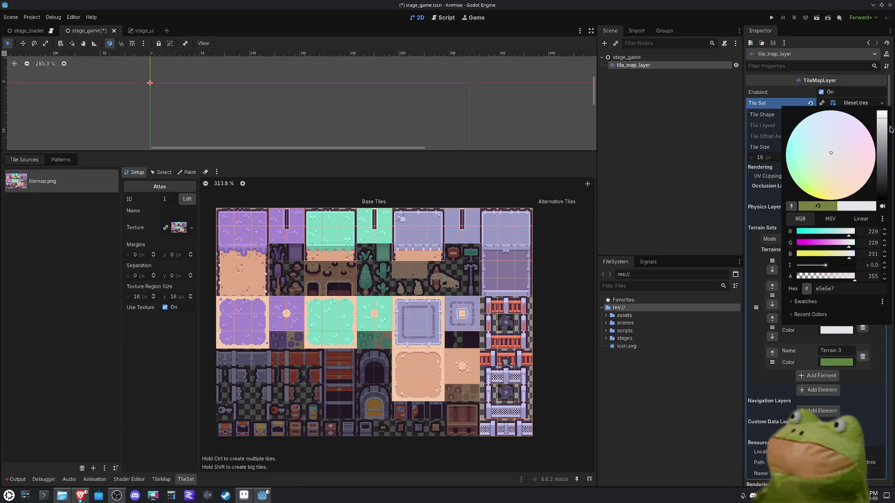
left_click_drag(882, 122, 882, 127)
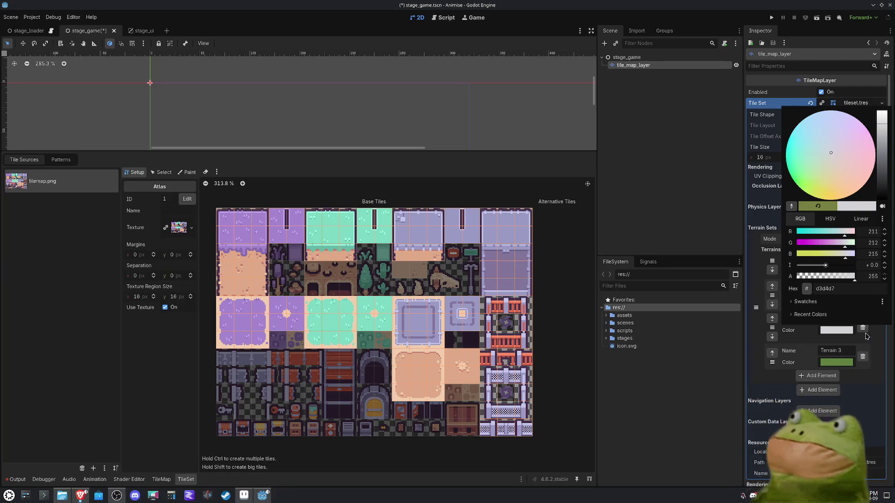
mouse_move(886, 154)
left_mouse_down()
mouse_move(882, 165)
mouse_move(882, 158)
left_mouse_up()
left_click(833, 362)
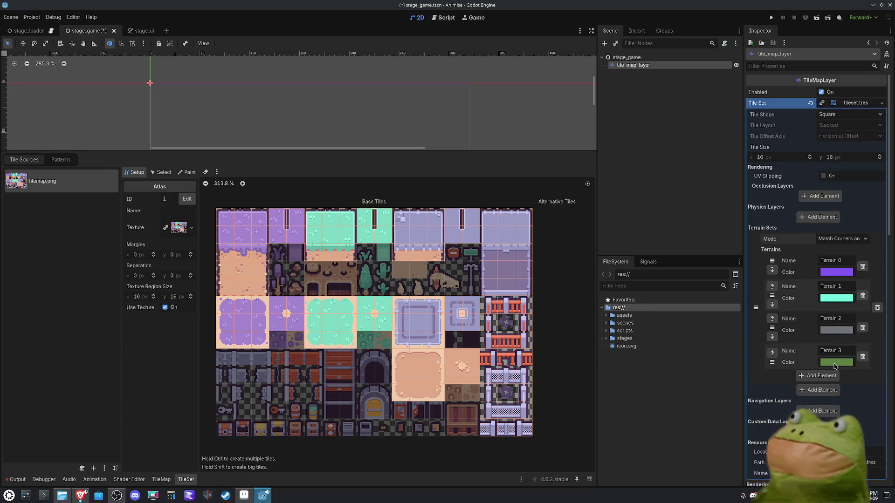
Recolour Terrain 2 a warm orange.
left_click(846, 333)
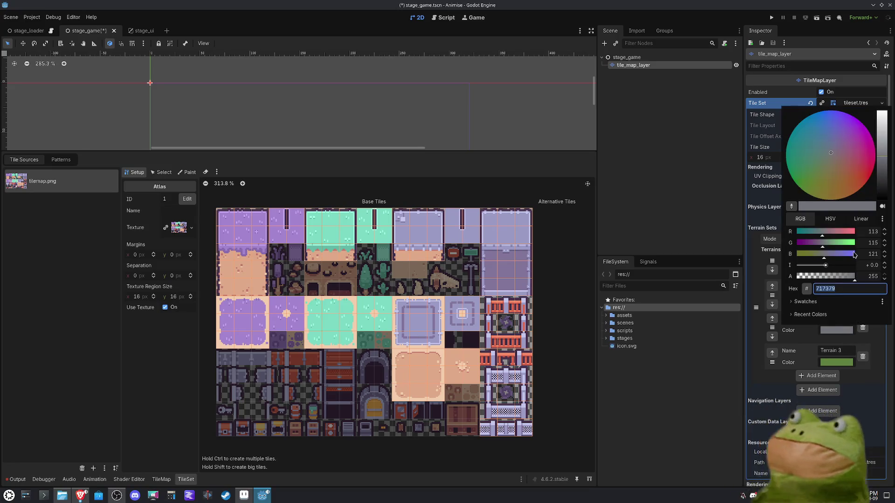
left_click(828, 174)
mouse_move(828, 173)
left_mouse_down()
mouse_move(826, 186)
mouse_move(807, 172)
left_mouse_up()
left_click_drag(826, 243, 839, 243)
left_click(860, 220)
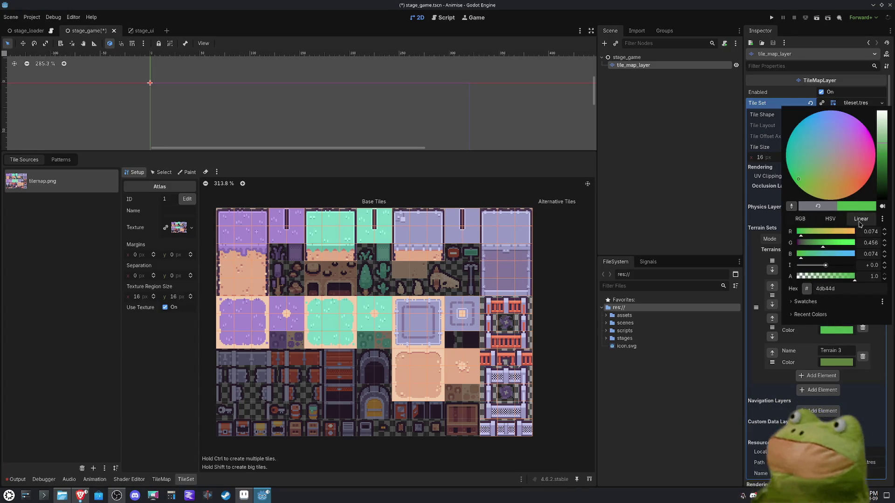
mouse_move(838, 156)
left_mouse_down()
mouse_move(829, 138)
mouse_move(834, 155)
mouse_move(835, 143)
mouse_move(801, 164)
mouse_move(848, 193)
left_mouse_up()
left_click_drag(846, 186, 846, 176)
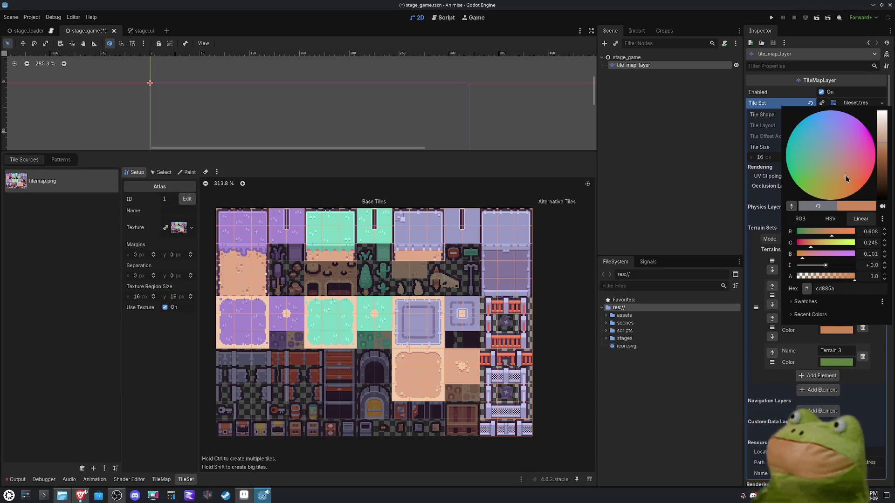
left_click(836, 236)
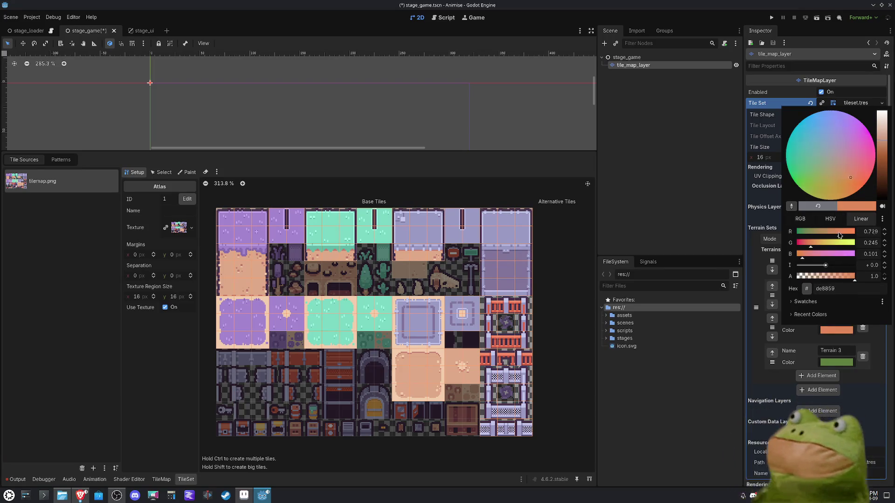
left_click(841, 363)
Make Terrain 3 grey (bdbdc0) and rename Terrain 0 to 'Purple'.
left_click(842, 364)
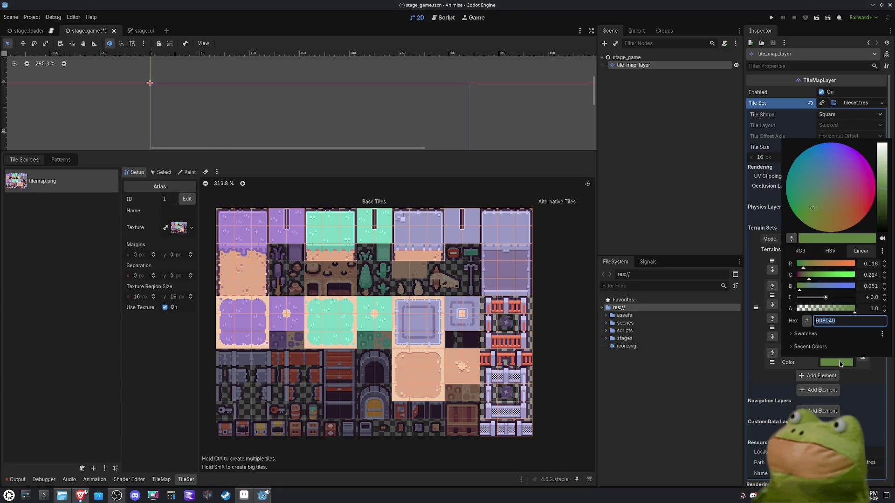
mouse_move(877, 163)
left_mouse_down()
mouse_move(879, 145)
mouse_move(881, 187)
mouse_move(830, 189)
mouse_move(884, 164)
mouse_move(883, 209)
mouse_move(883, 183)
left_mouse_up()
left_click(870, 427)
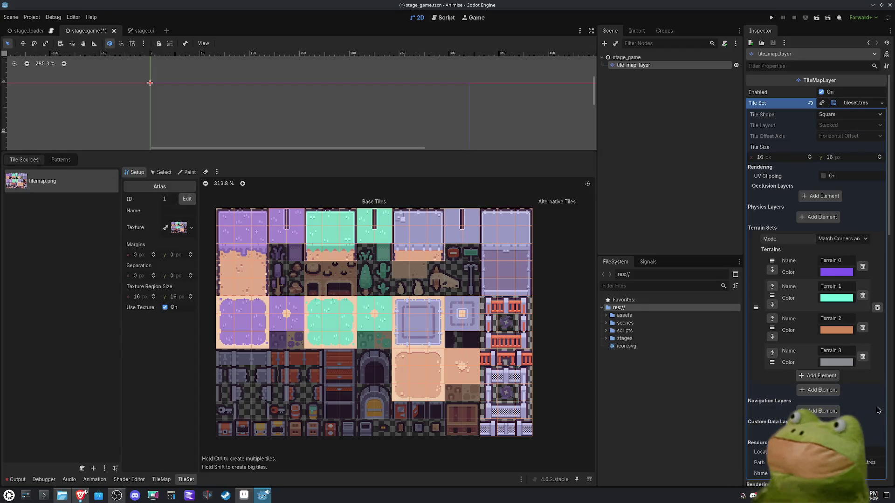
left_click_drag(844, 259, 790, 253)
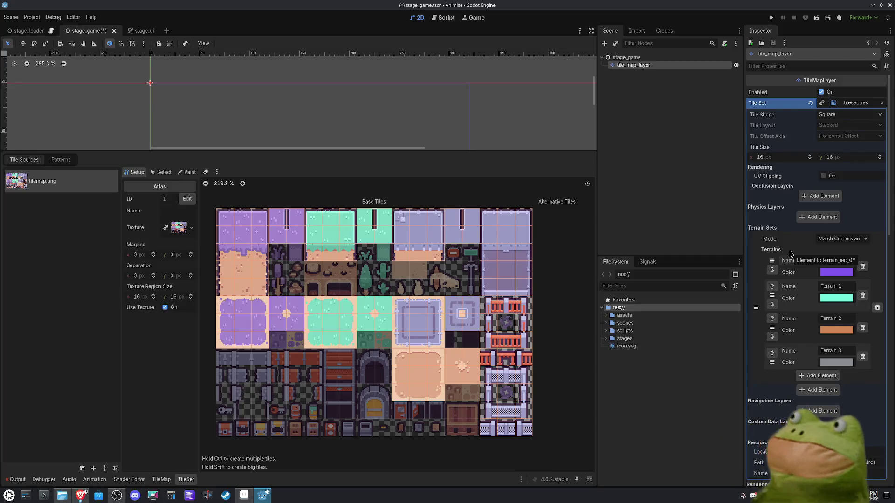
type("Pl")
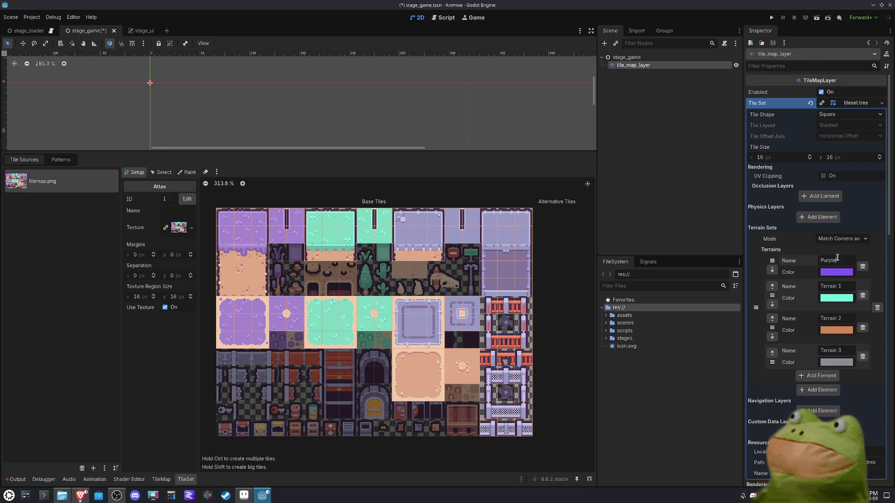
Name Terrain 1 'Green', Terrain 2 'MetalTop' and Terrain 3 'Metal'.
left_click_drag(844, 287, 803, 286)
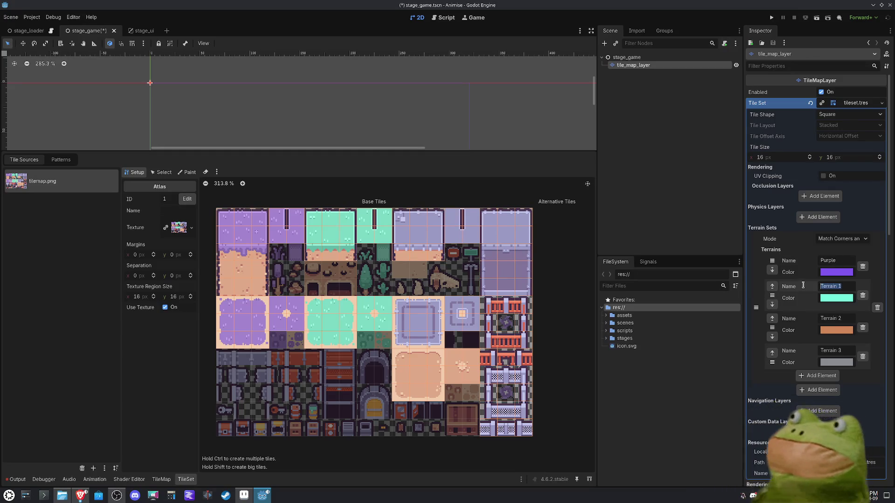
type("Green")
left_click_drag(845, 319, 814, 319)
type("m")
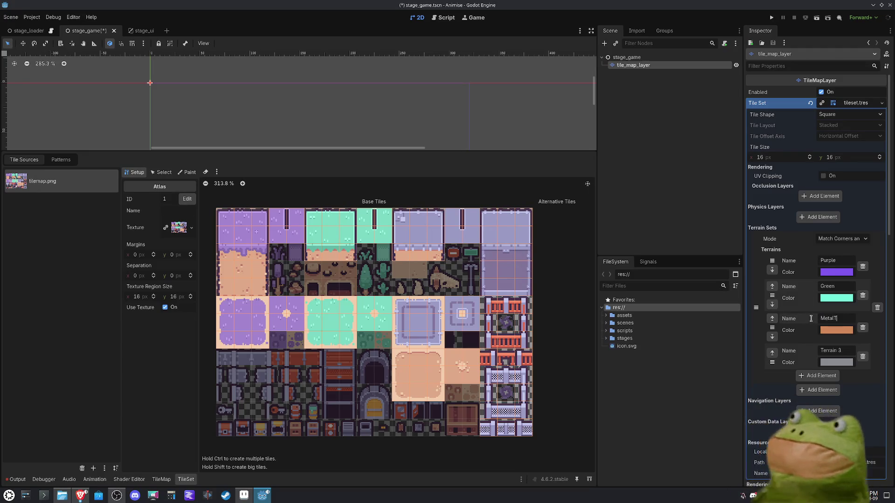
left_click_drag(844, 351, 792, 351)
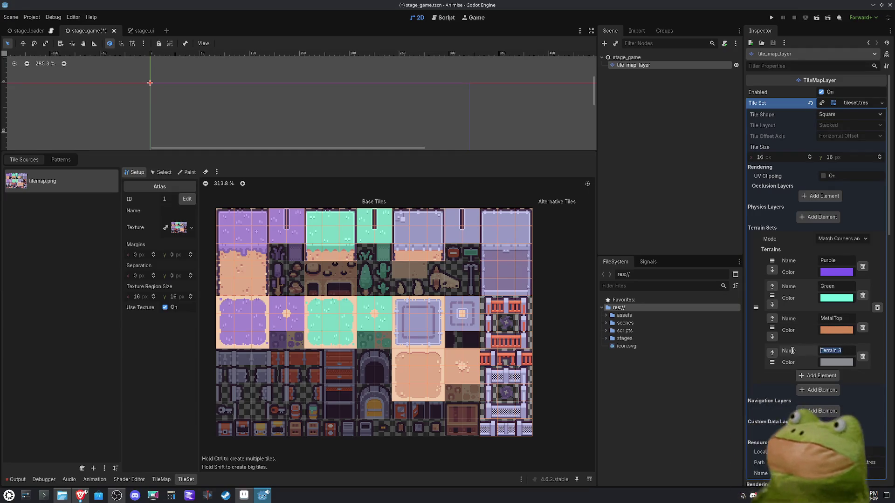
type("Metal")
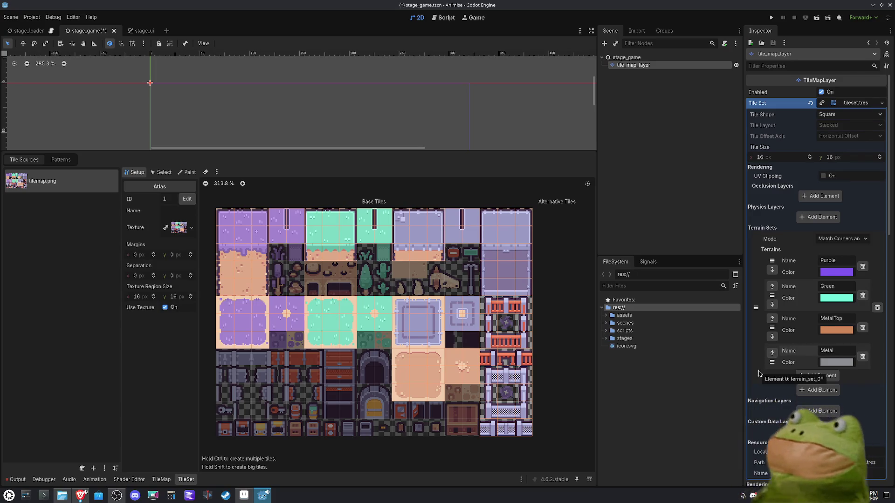
Try adding a second terrain set, then undo it so only Terrain Set 0 remains.
left_click(814, 390)
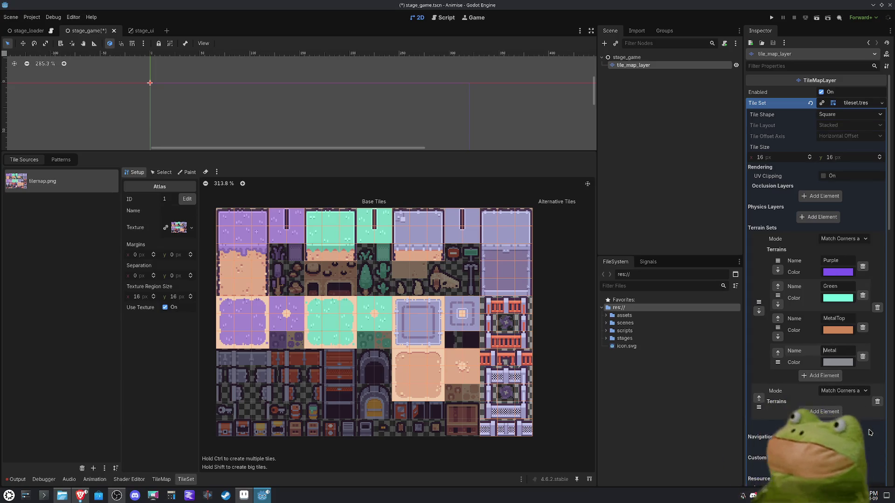
left_click(878, 402)
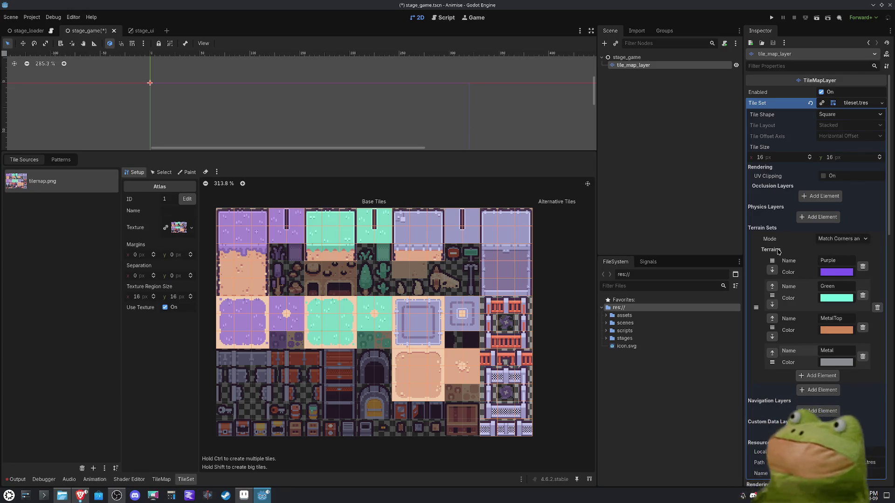
left_click(834, 394)
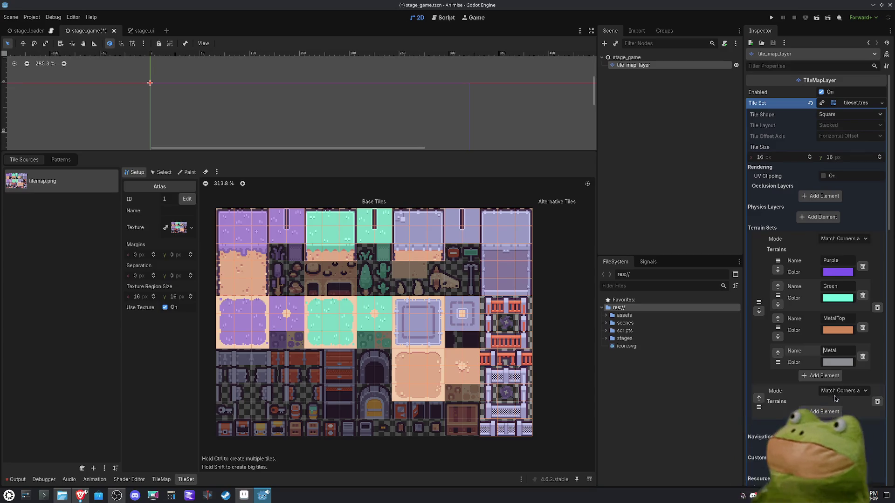
left_click(859, 391)
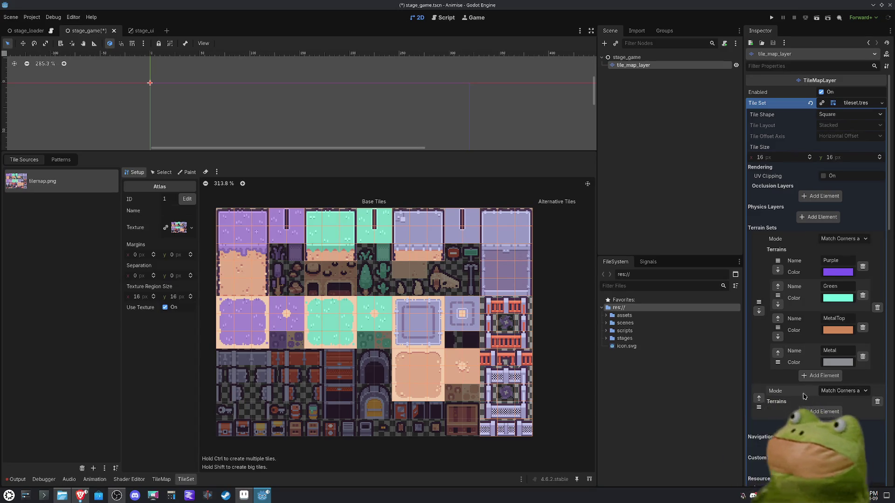
key("ctrl+z")
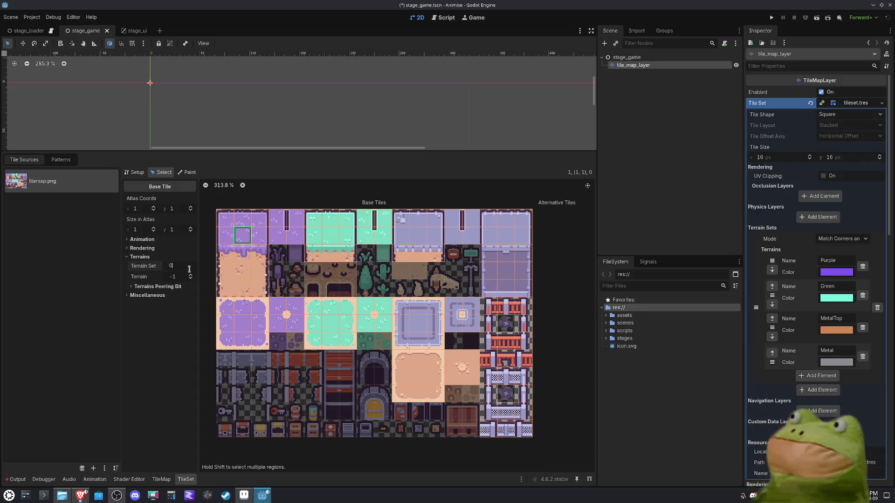
Reset the selected tile's terrain set to -1 and preview Paint mode's property list.
type("-1")
key("Return")
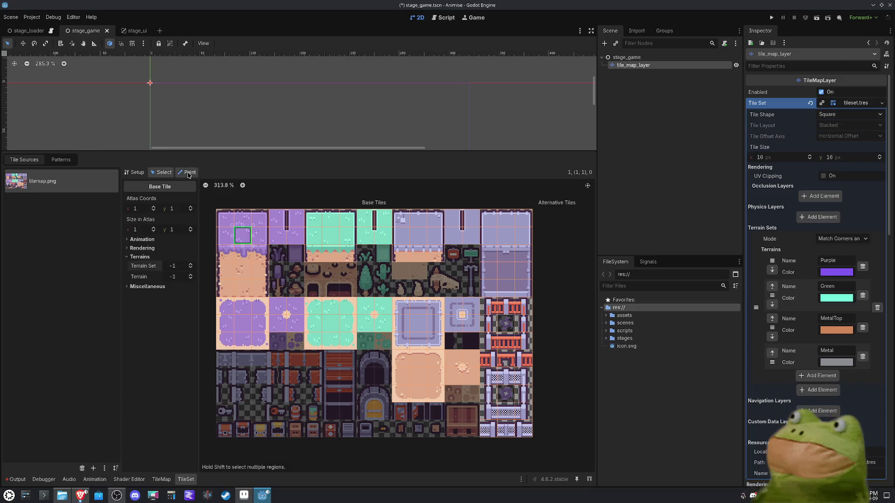
left_click(187, 172)
left_click(162, 199)
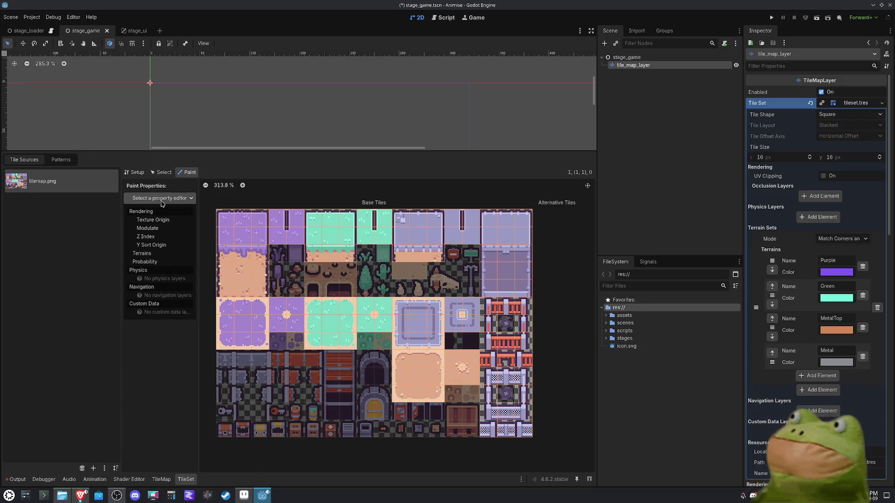
left_click(162, 200)
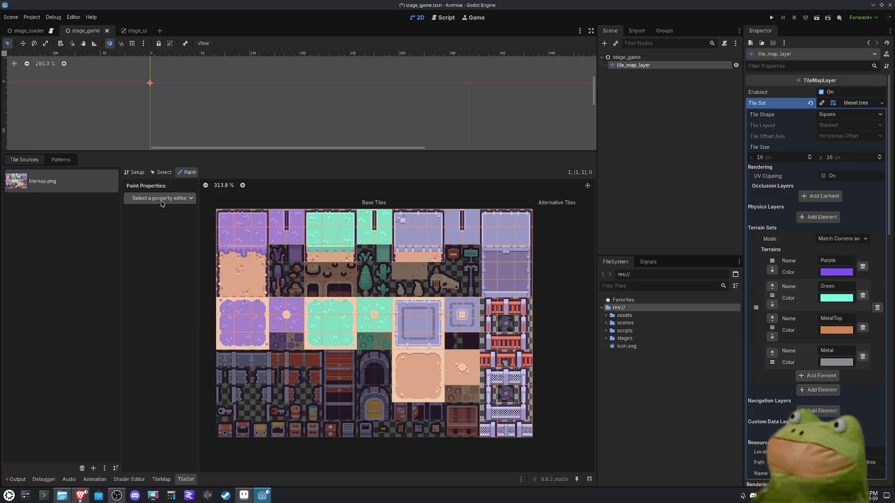
Check the atlas Setup settings, cancelling a source ID change.
left_click(162, 172)
left_click(138, 173)
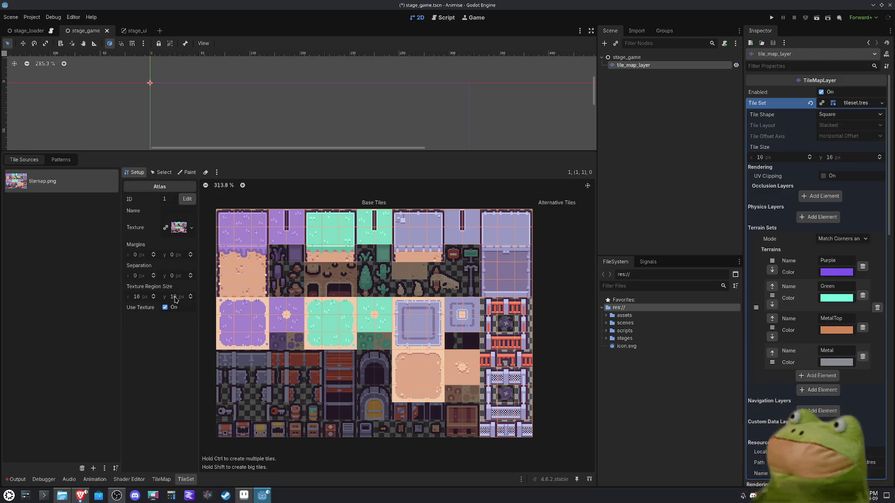
left_click(191, 202)
left_click(475, 279)
left_click(162, 173)
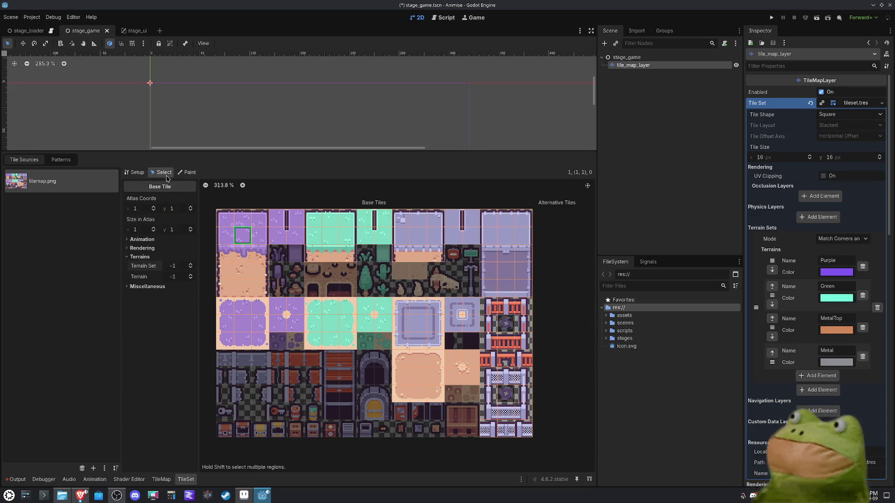
Expand and collapse the tile's Miscellaneous and Rendering properties.
left_click(128, 288)
left_click(127, 287)
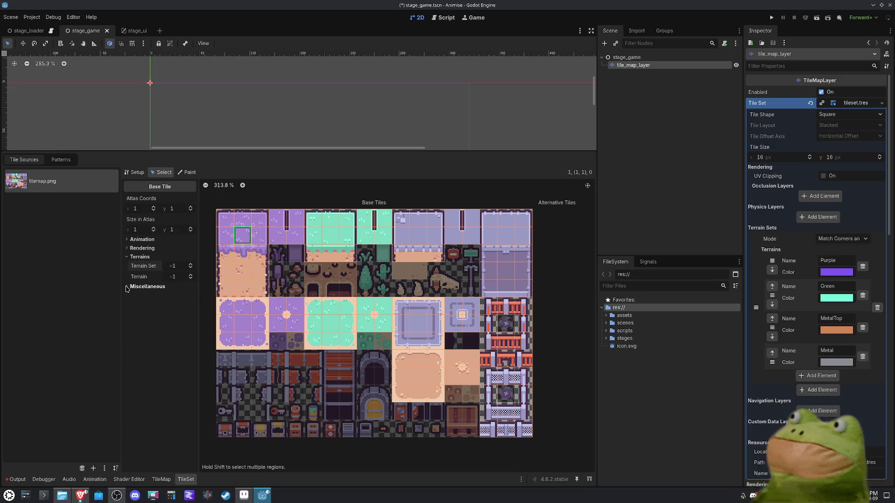
left_click(129, 249)
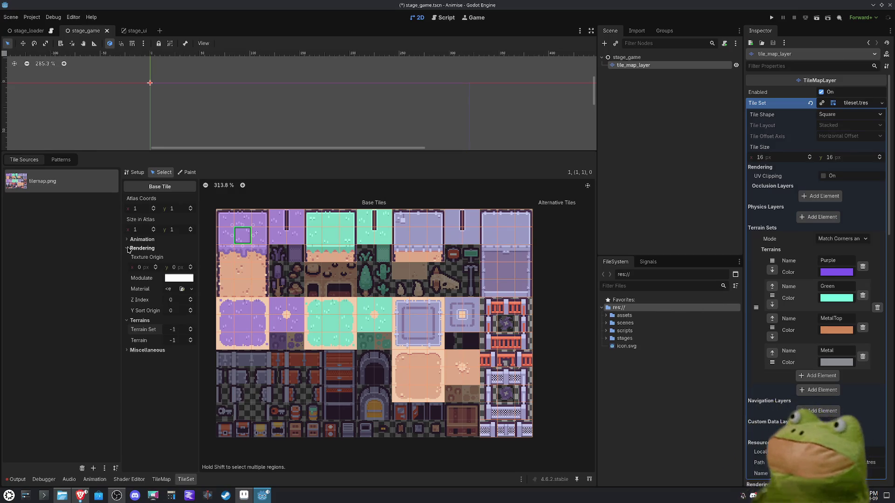
left_click(192, 290)
left_click(191, 402)
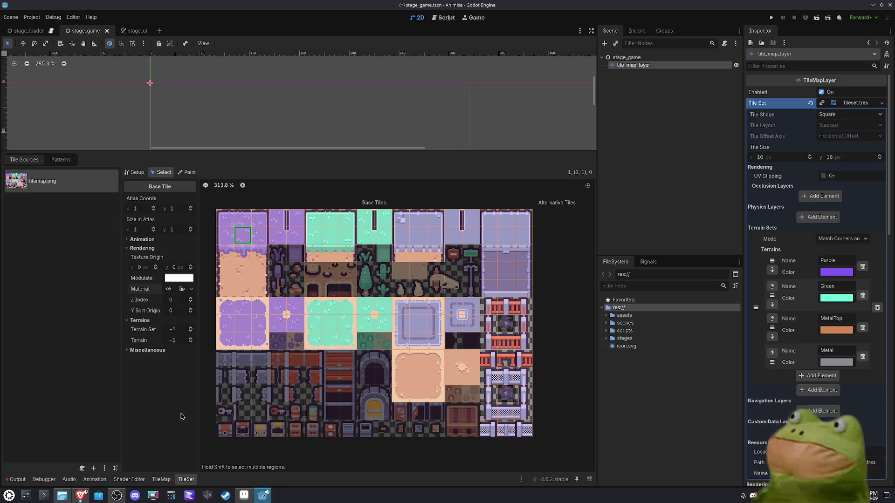
left_click(130, 248)
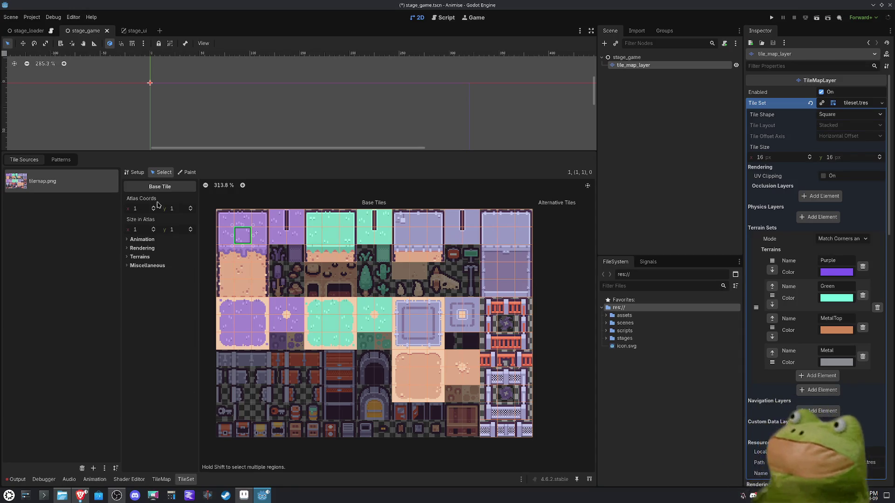
Switch to Paint mode and choose Terrains as the property to paint.
left_click(184, 173)
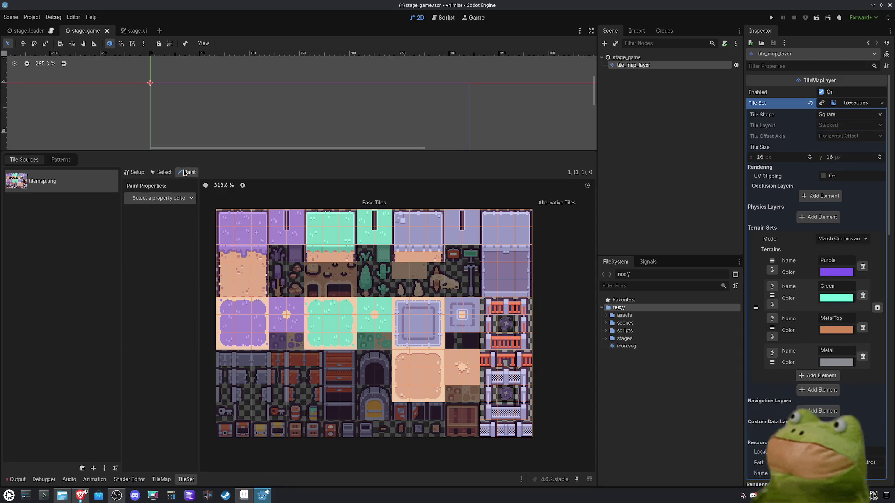
left_click(170, 198)
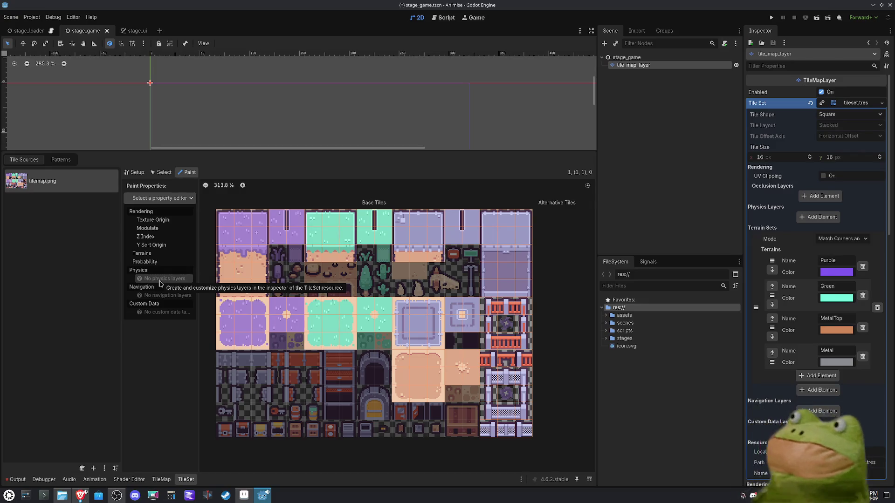
left_click(171, 253)
Select Terrain Set 0 for painting, leaving its matching mode unchanged.
left_click(177, 224)
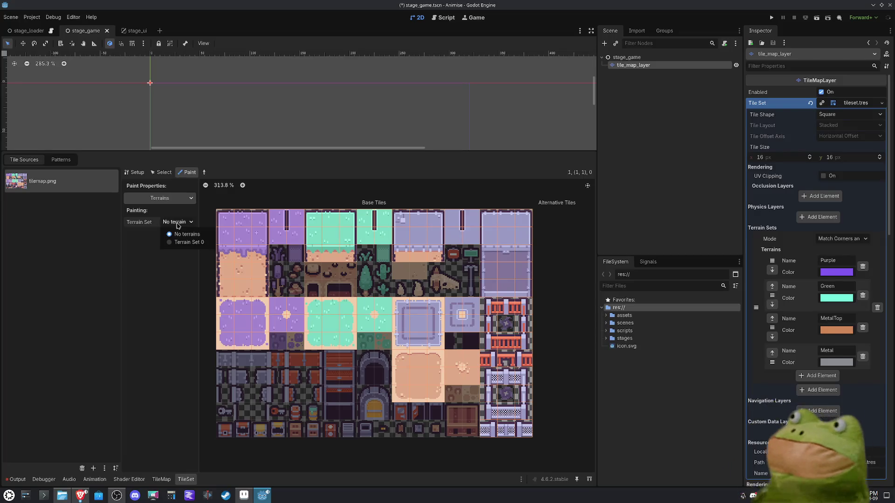
left_click(180, 242)
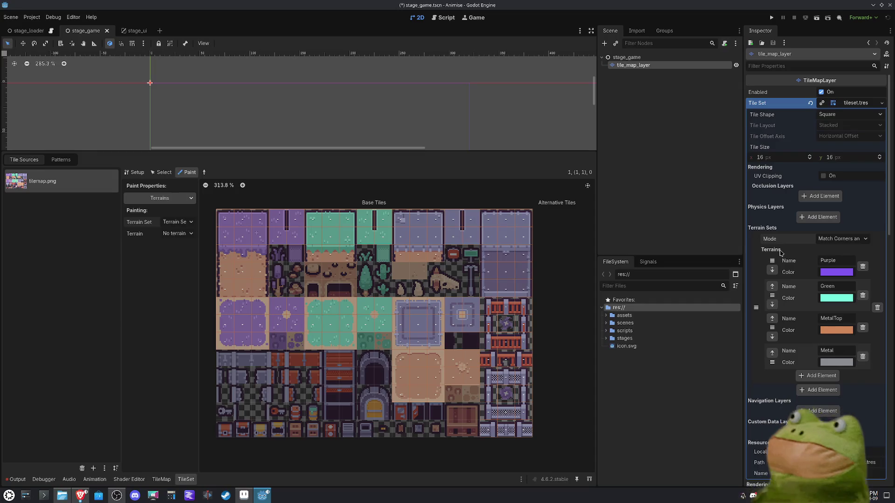
left_click(193, 225)
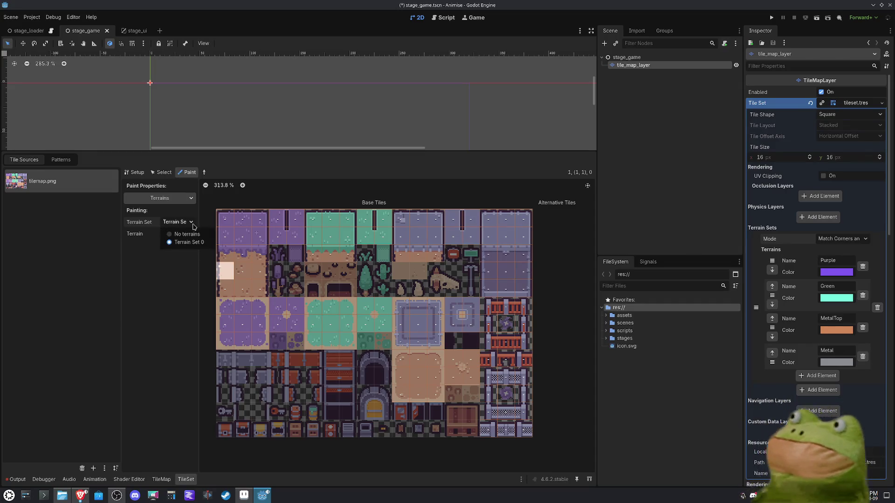
left_click(193, 226)
left_click(851, 241)
left_click(852, 241)
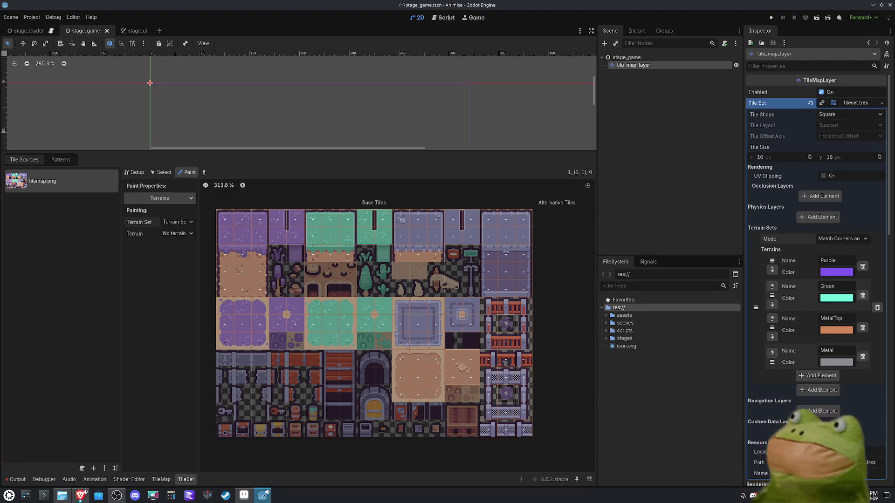
scroll(860, 411, "down", 3)
scroll(861, 411, "up", 3)
left_click(862, 240)
left_click(863, 242)
left_click(185, 221)
left_click(186, 243)
Choose the Purple terrain and paint it across the purple ground block's tiles.
left_click(177, 234)
left_click(188, 253)
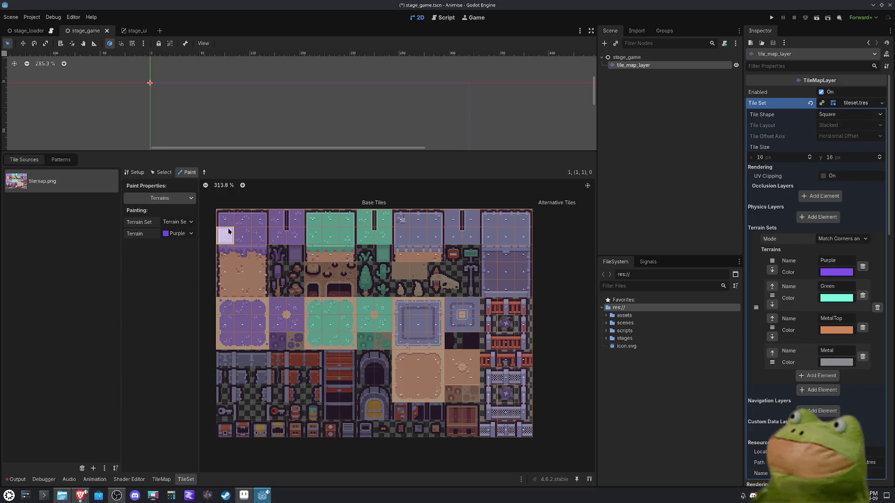
scroll(224, 225, "up", 6)
mouse_move(256, 205)
left_mouse_down()
mouse_move(254, 219)
mouse_move(282, 205)
mouse_move(283, 216)
mouse_move(313, 210)
left_mouse_up()
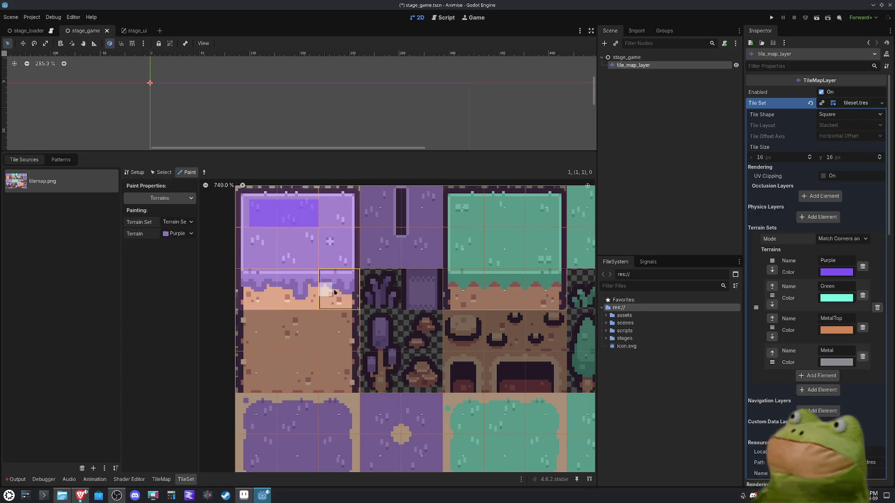
mouse_move(300, 327)
left_mouse_down()
mouse_move(270, 355)
mouse_move(295, 366)
mouse_move(335, 283)
mouse_move(340, 229)
mouse_move(326, 219)
mouse_move(338, 234)
mouse_move(329, 256)
mouse_move(317, 237)
mouse_move(292, 253)
mouse_move(278, 244)
mouse_move(254, 248)
left_mouse_up()
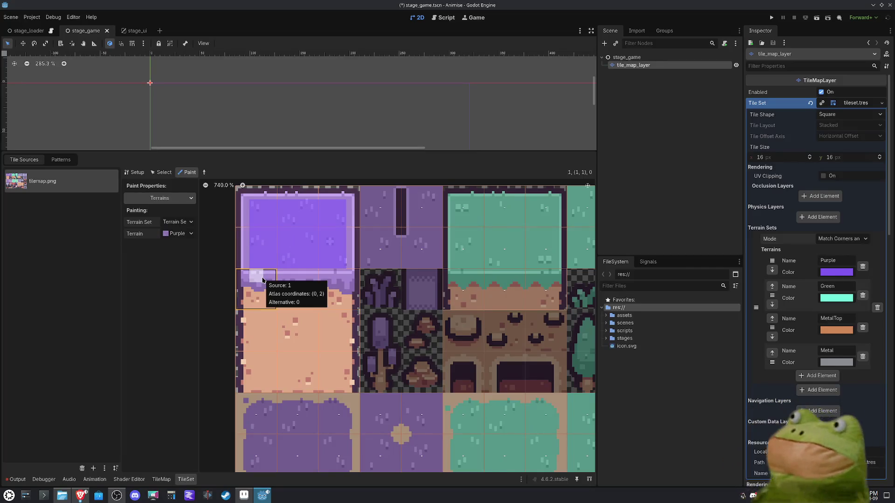
mouse_move(262, 281)
left_mouse_down()
mouse_move(268, 290)
mouse_move(337, 288)
left_mouse_up()
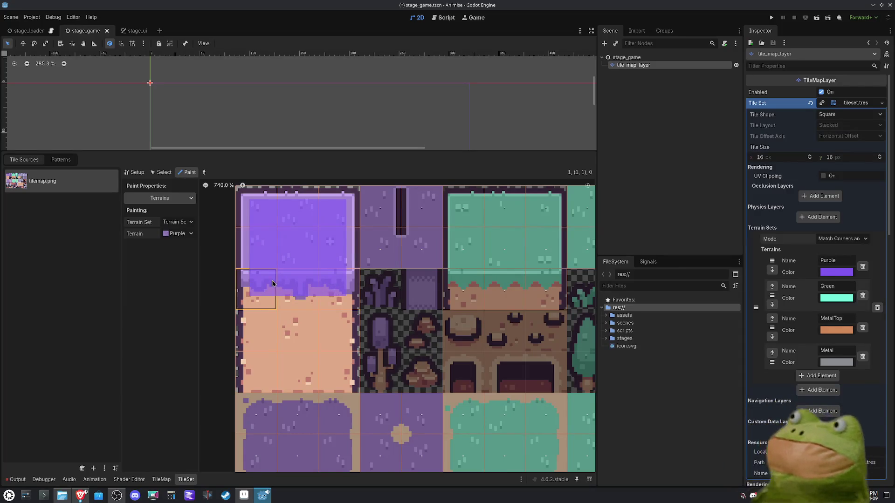
scroll(269, 294, "down", 2)
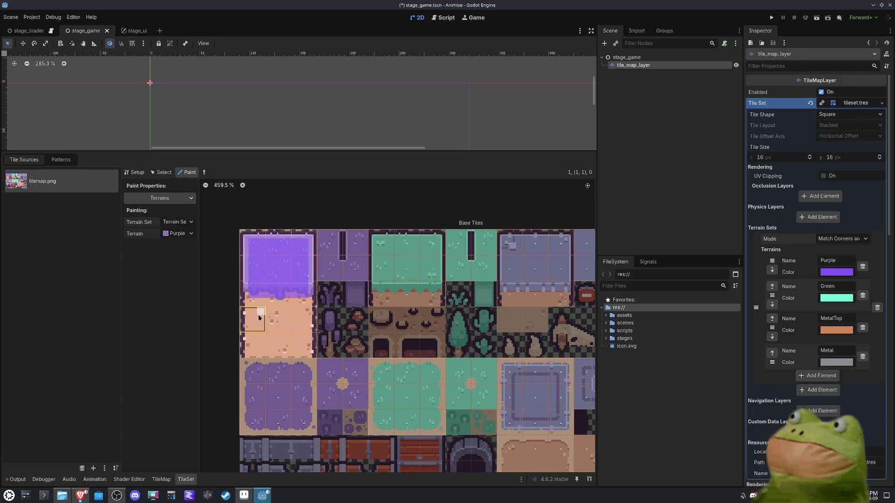
scroll(261, 313, "up", 1)
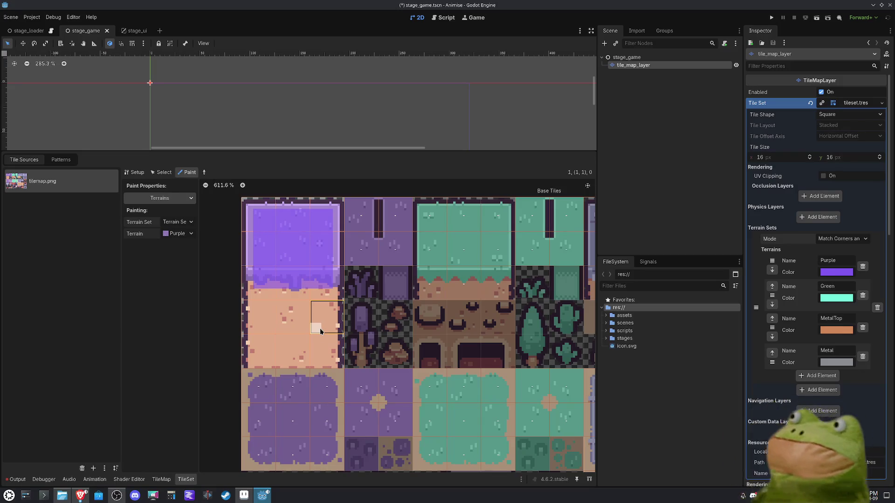
left_click(179, 234)
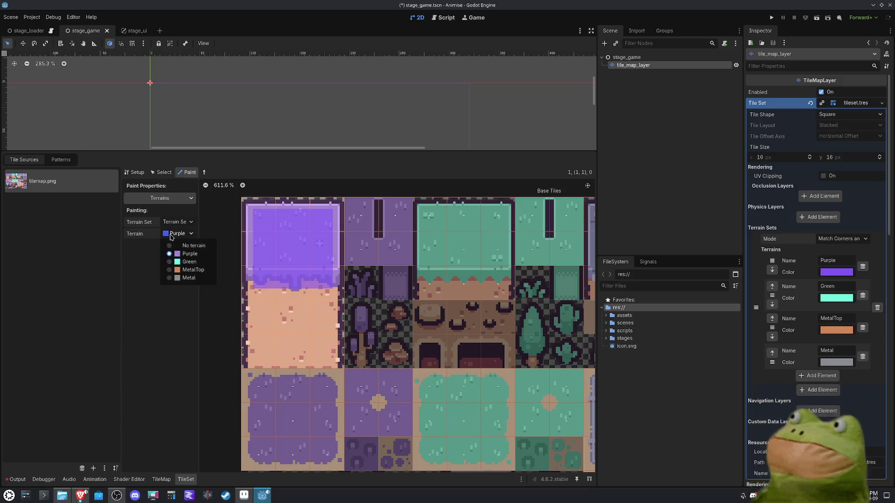
Paint Green onto the mint grass tiles and MetalTop across the metal platform block.
left_click(187, 262)
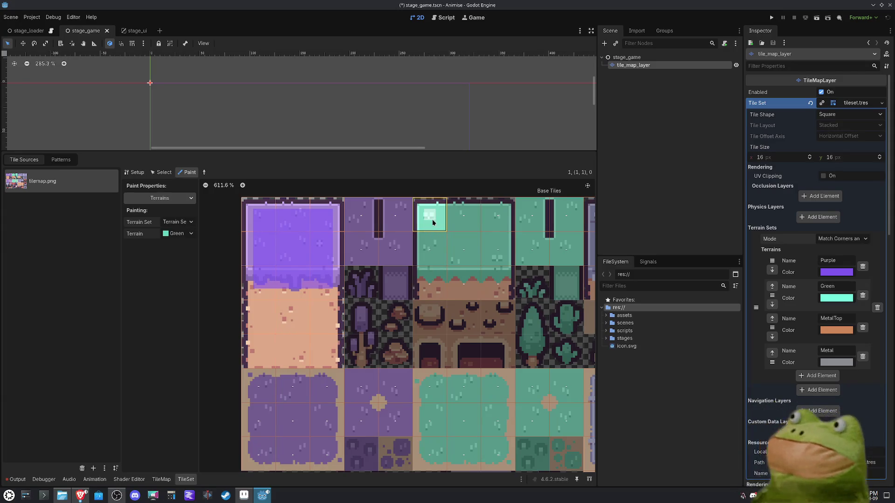
mouse_move(432, 221)
left_mouse_down()
mouse_move(432, 266)
mouse_move(430, 251)
mouse_move(460, 248)
mouse_move(485, 217)
mouse_move(497, 282)
mouse_move(432, 283)
mouse_move(429, 247)
mouse_move(435, 217)
mouse_move(497, 211)
mouse_move(490, 275)
mouse_move(485, 250)
mouse_move(452, 245)
left_mouse_up()
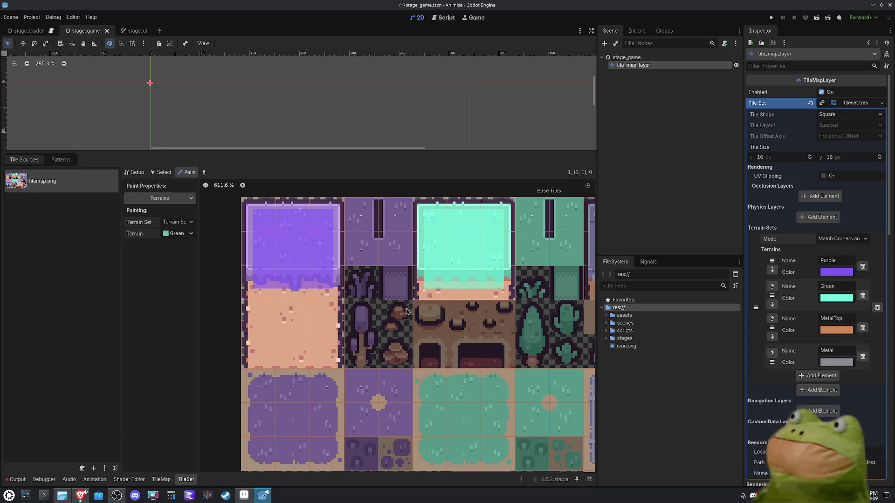
scroll(322, 323, "down", 3)
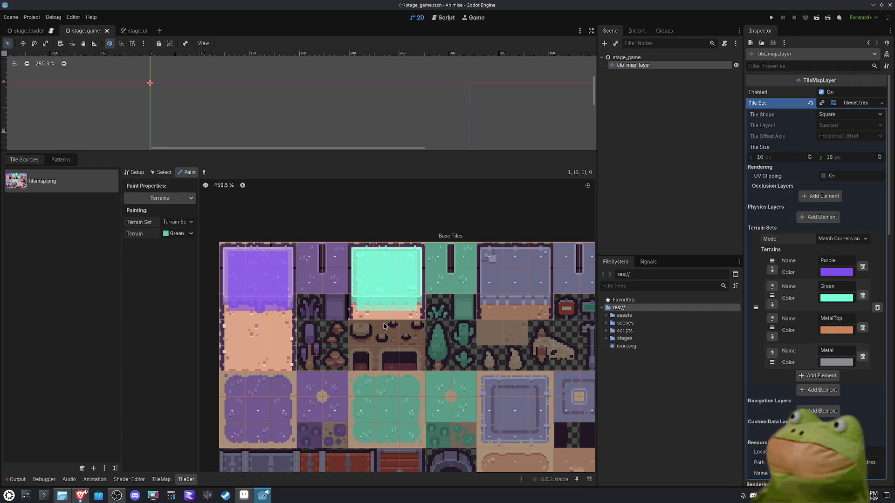
left_click(178, 234)
left_click(184, 273)
mouse_move(424, 264)
left_mouse_down()
mouse_move(420, 310)
mouse_move(445, 310)
mouse_move(466, 288)
mouse_move(469, 261)
mouse_move(437, 264)
mouse_move(420, 310)
mouse_move(469, 312)
mouse_move(473, 262)
mouse_move(428, 272)
mouse_move(445, 268)
mouse_move(429, 284)
mouse_move(445, 293)
mouse_move(436, 300)
mouse_move(464, 306)
mouse_move(454, 310)
left_mouse_up()
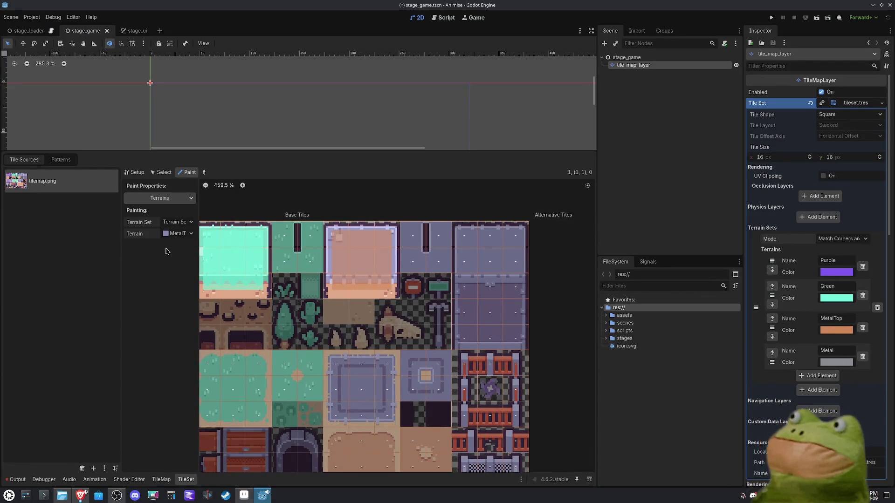
Paint the Metal terrain across the grey metal tiles at the atlas's top-right.
left_click(178, 234)
left_click(177, 279)
left_click_drag(463, 242, 516, 236)
mouse_move(516, 267)
left_mouse_down()
mouse_move(463, 262)
mouse_move(464, 287)
mouse_move(519, 289)
mouse_move(518, 259)
mouse_move(517, 242)
mouse_move(463, 239)
mouse_move(469, 289)
mouse_move(494, 287)
mouse_move(509, 244)
mouse_move(470, 249)
mouse_move(466, 268)
mouse_move(490, 263)
mouse_move(488, 253)
left_mouse_up()
scroll(494, 269, "down", 2)
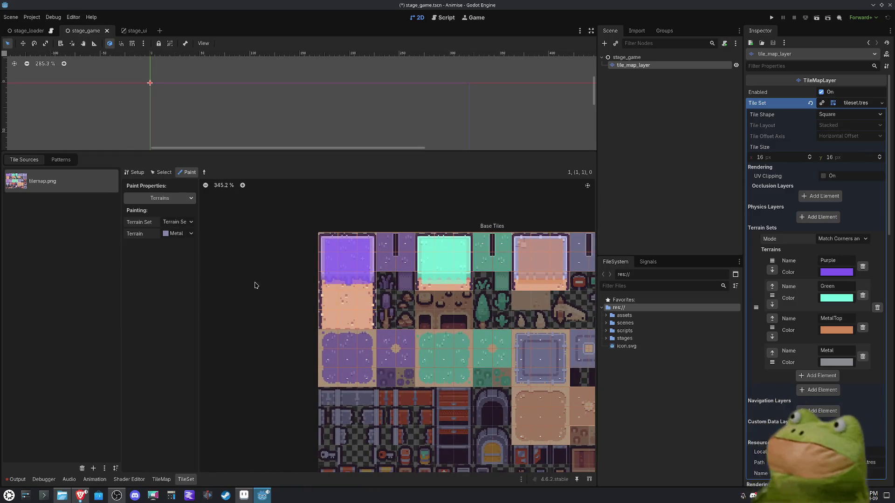
left_click(162, 172)
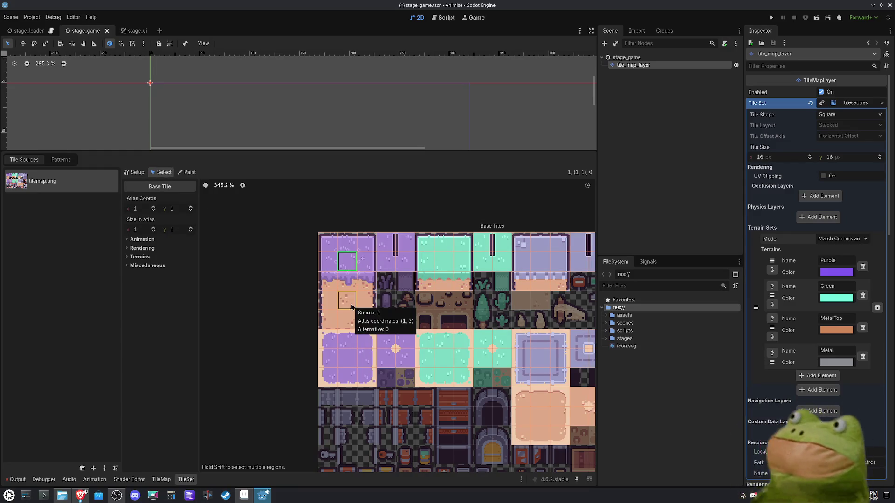
Set the paint terrain set to No terrain and clear the peach tiles below the purple block.
left_click(188, 172)
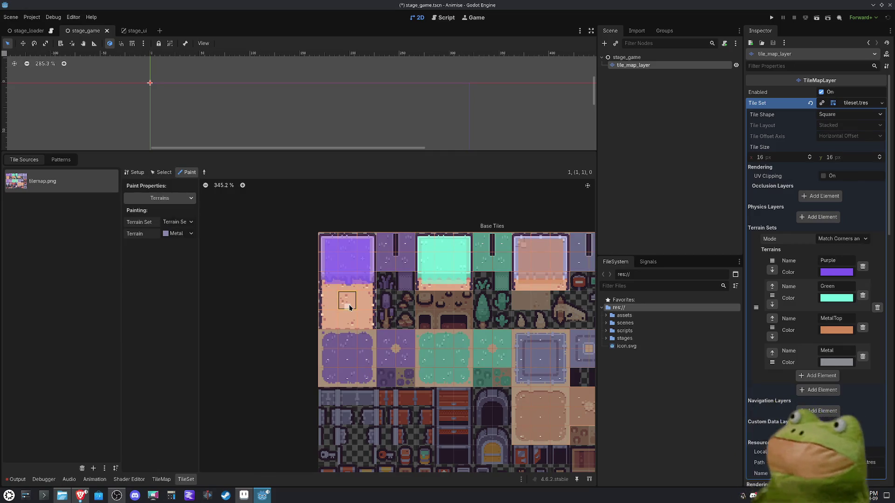
left_click(184, 225)
left_click(184, 226)
left_click(184, 226)
left_click(185, 236)
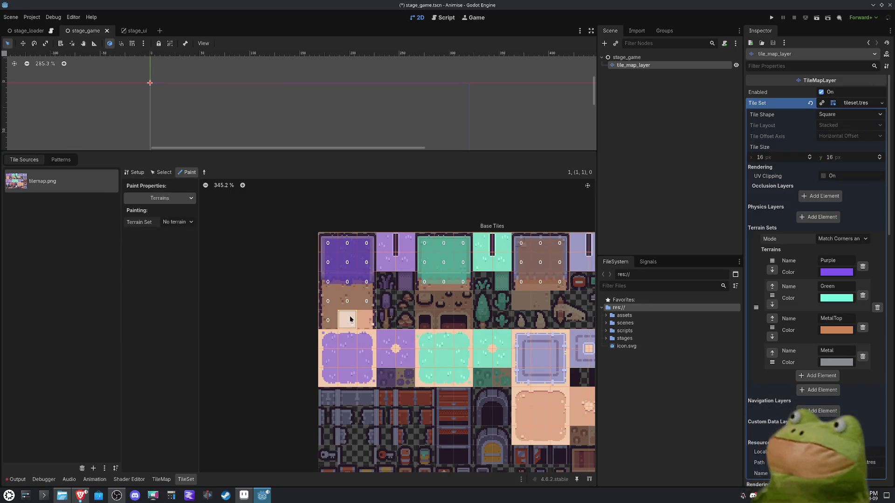
mouse_move(336, 320)
left_mouse_down()
mouse_move(348, 300)
mouse_move(366, 300)
left_mouse_up()
Return painting to Terrain Set 0 with Purple selected, and save the scene.
scroll(227, 343, "right", 1)
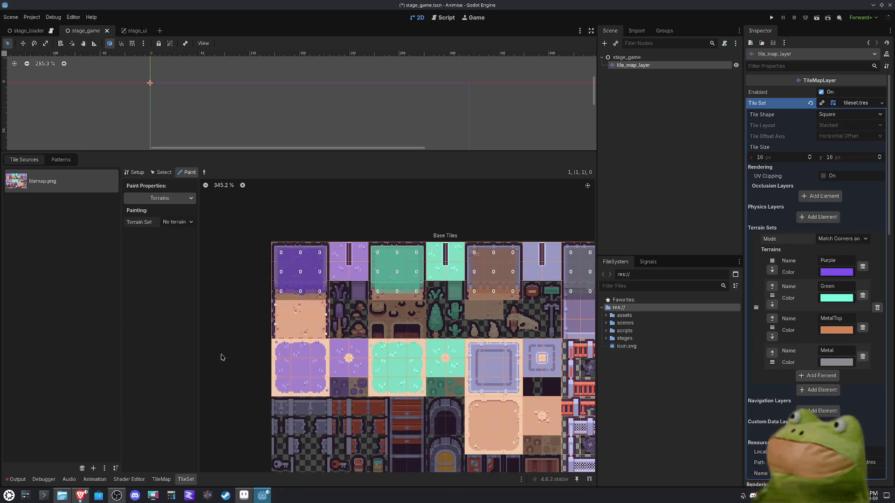
left_click(181, 223)
left_click(183, 248)
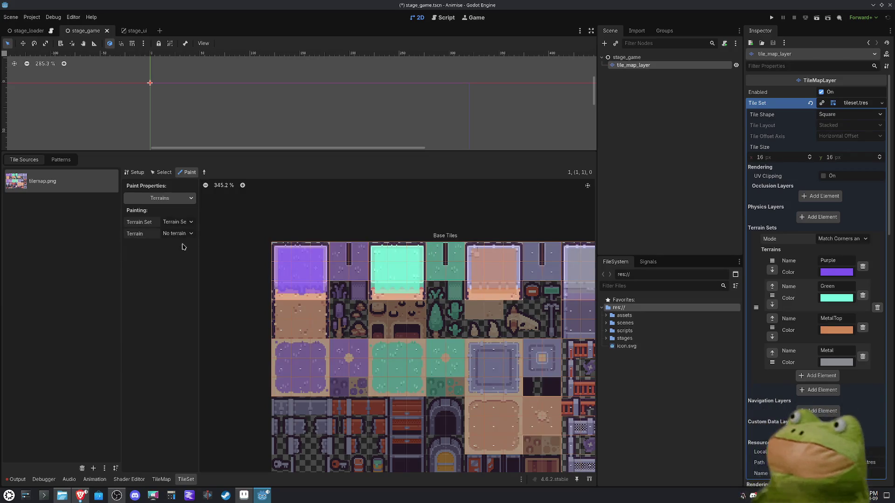
mouse_move(490, 349)
left_mouse_down()
mouse_move(415, 351)
mouse_move(431, 345)
mouse_move(454, 356)
left_mouse_up()
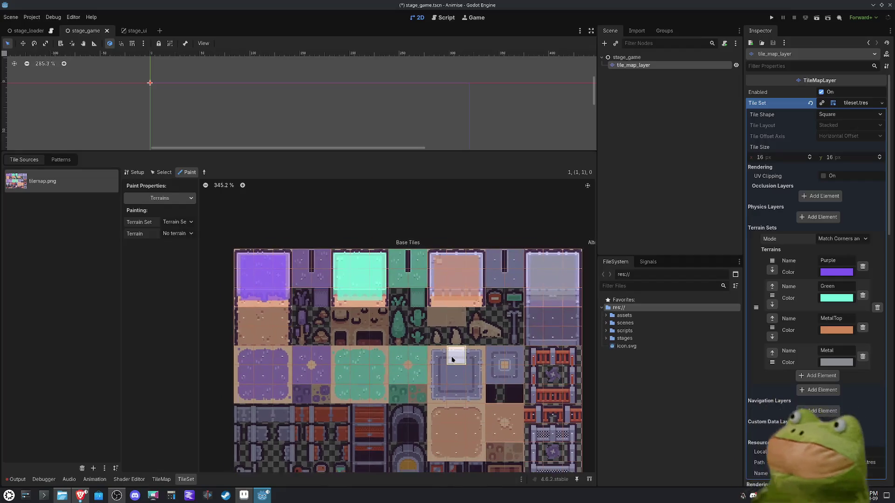
left_click(181, 222)
left_click(187, 242)
left_click(179, 233)
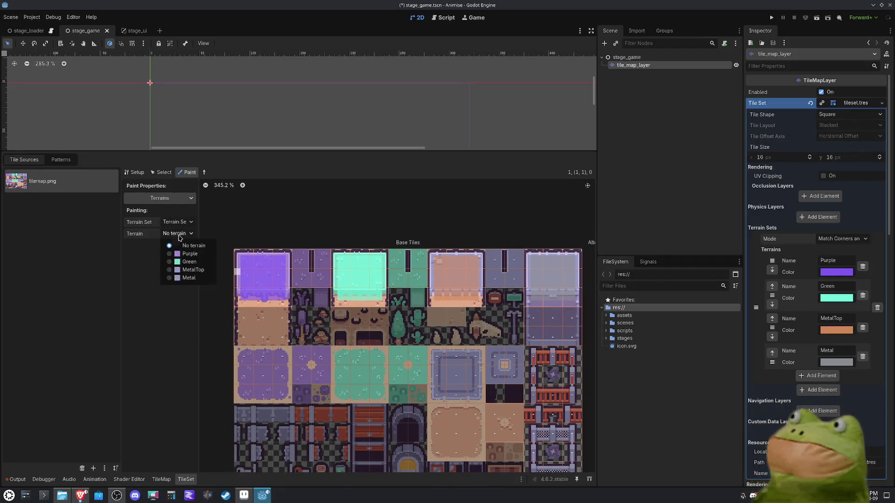
left_click(182, 250)
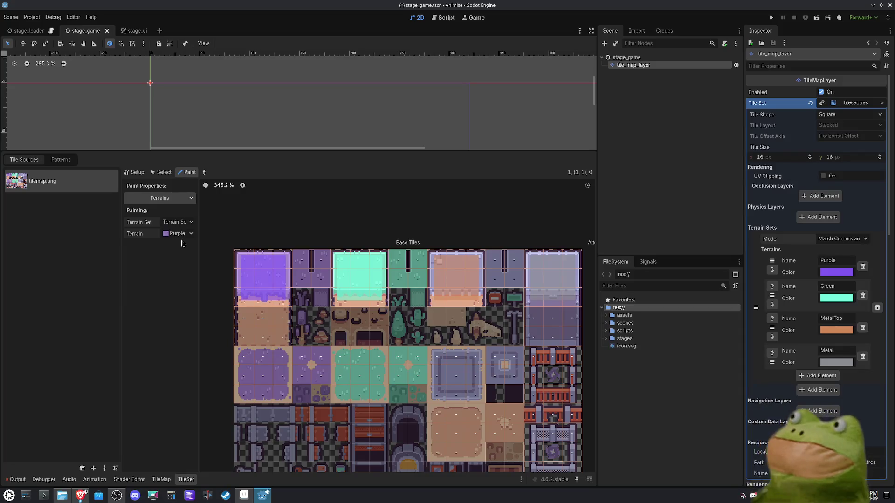
key("ctrl+s")
left_click(822, 390)
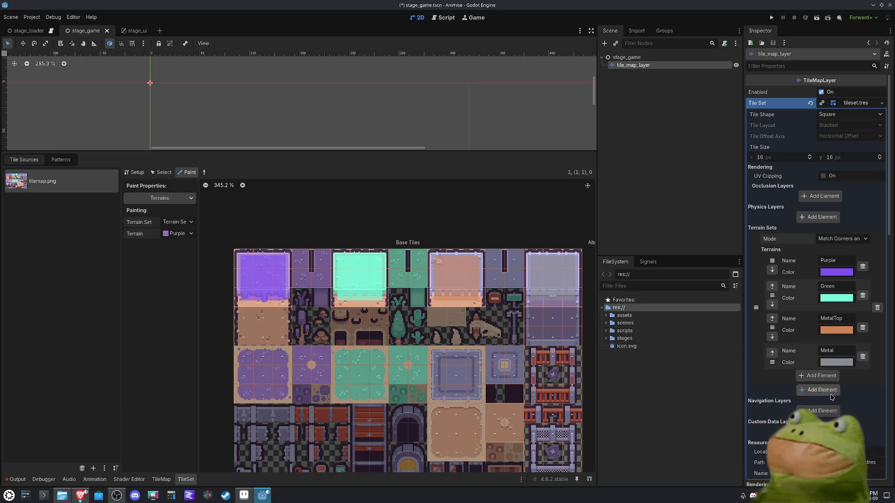
Add three terrains to the new terrain set.
scroll(859, 423, "down", 4)
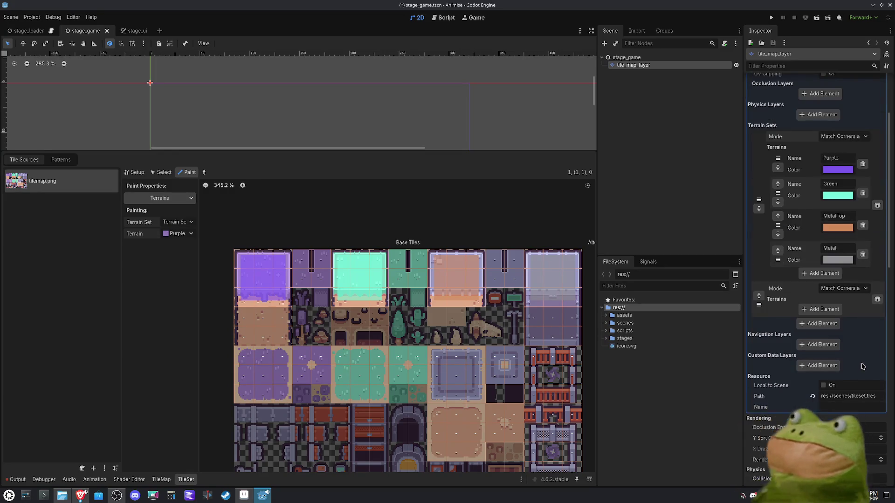
scroll(862, 366, "up", 2)
left_click(830, 362)
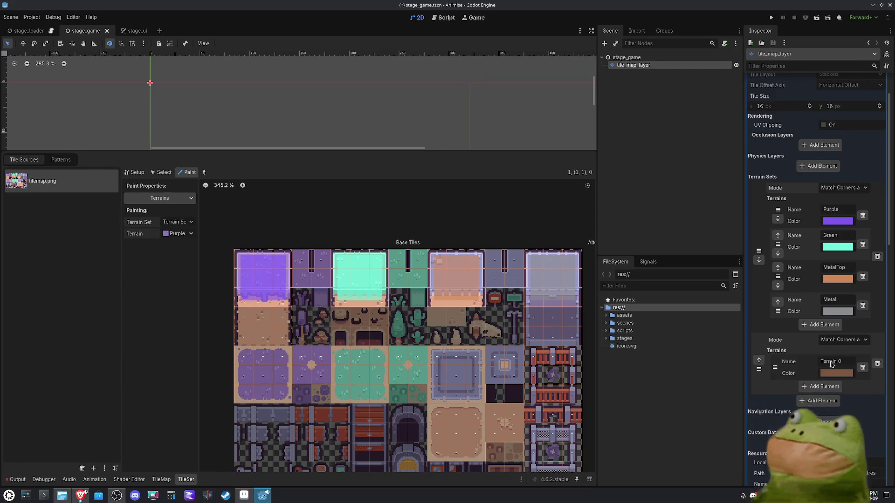
left_click(834, 387)
left_click(826, 413)
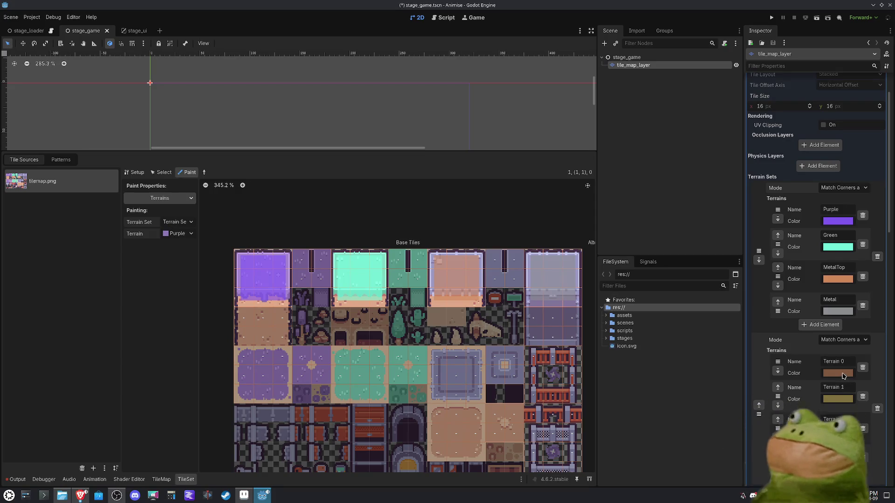
Colour Terrain 0 purple (7f58ff) and name it GroundPurple.
left_click(844, 376)
type("7f58ff")
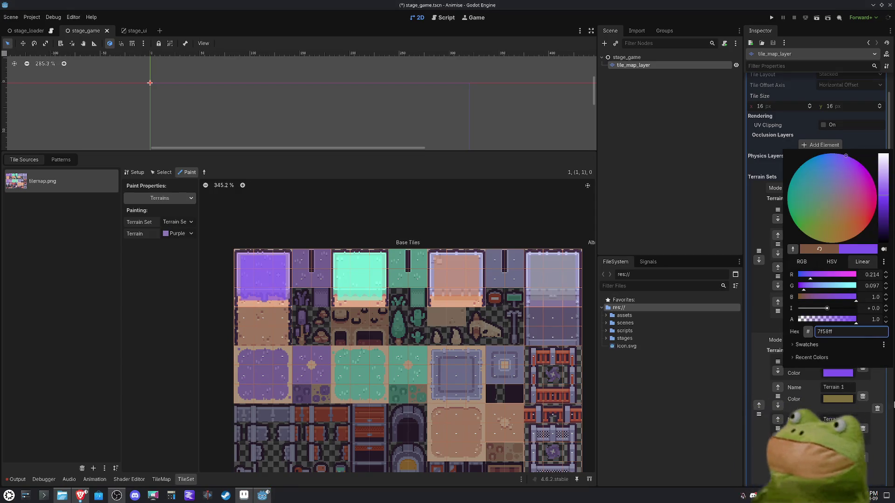
left_click(891, 411)
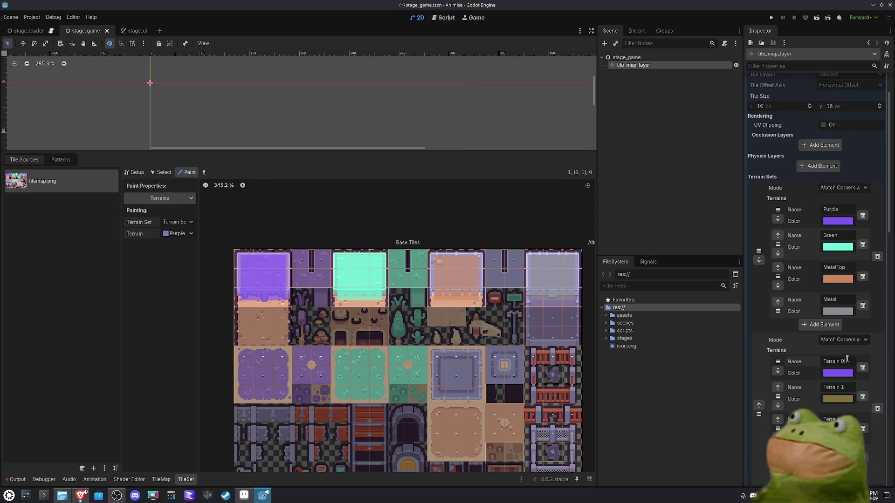
type("Ground")
type("Purple")
Rename Terrain 1 to GroundGreen.
double_click(845, 387)
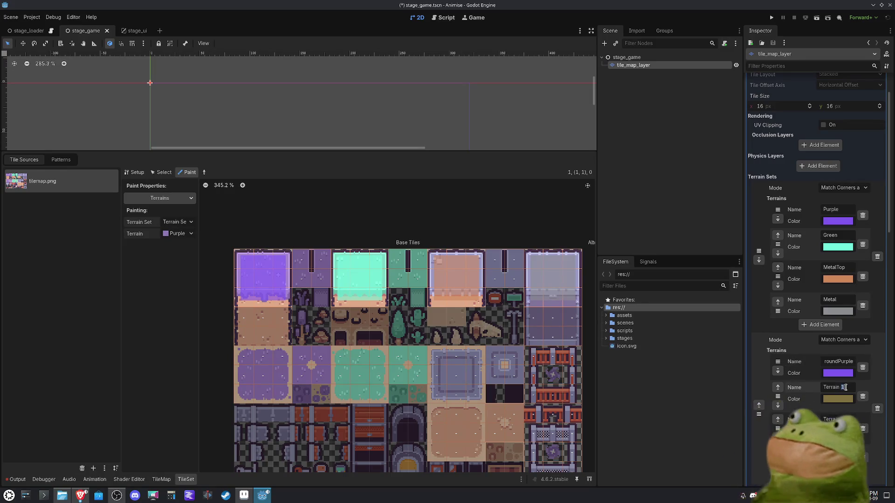
double_click(824, 388)
key("ctrl+a")
type("Ground")
type("Green")
Colour GroundGreen green (4a813a) and the third terrain grey (706b68).
left_click(834, 400)
left_click(812, 246)
left_click_drag(812, 246, 806, 247)
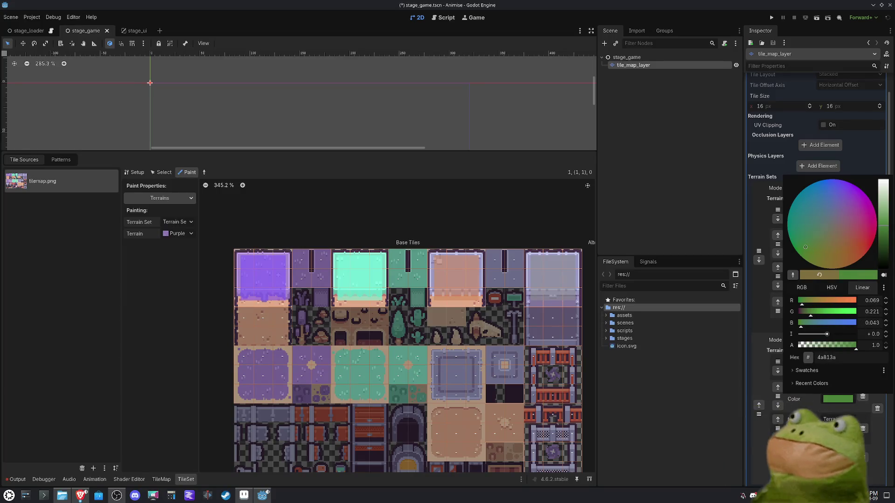
key("Escape")
left_click(837, 431)
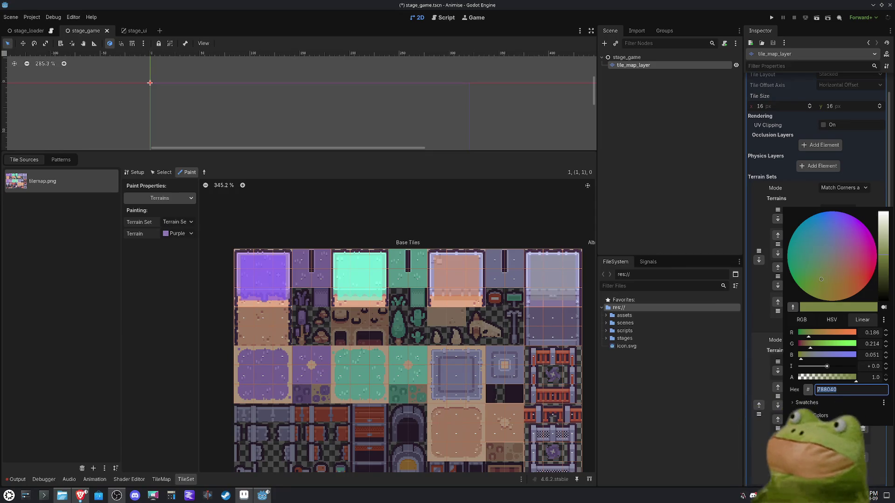
left_click(834, 261)
left_click_drag(882, 262, 886, 275)
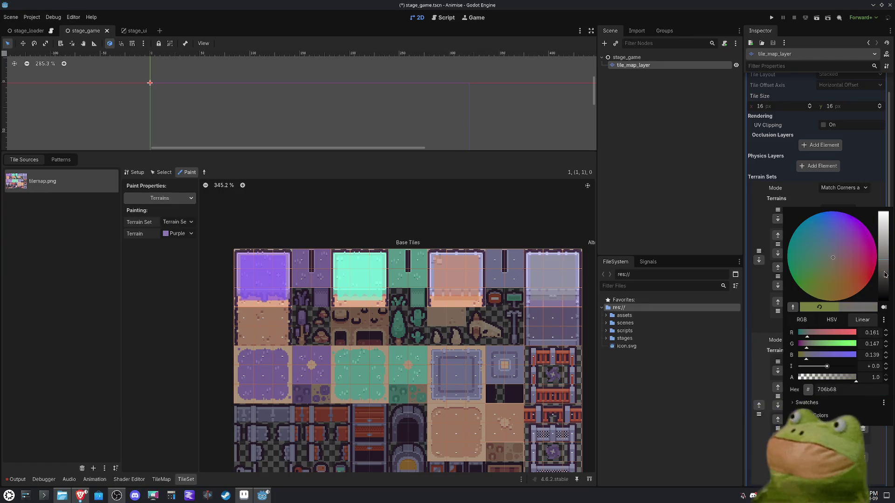
left_click(885, 433)
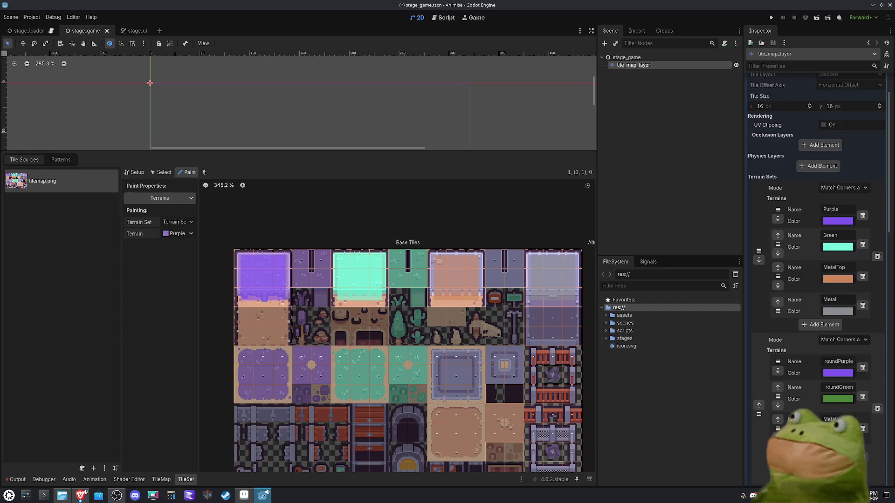
Lighten GroundGreen slightly and switch terrain painting to the second terrain set.
left_click(838, 399)
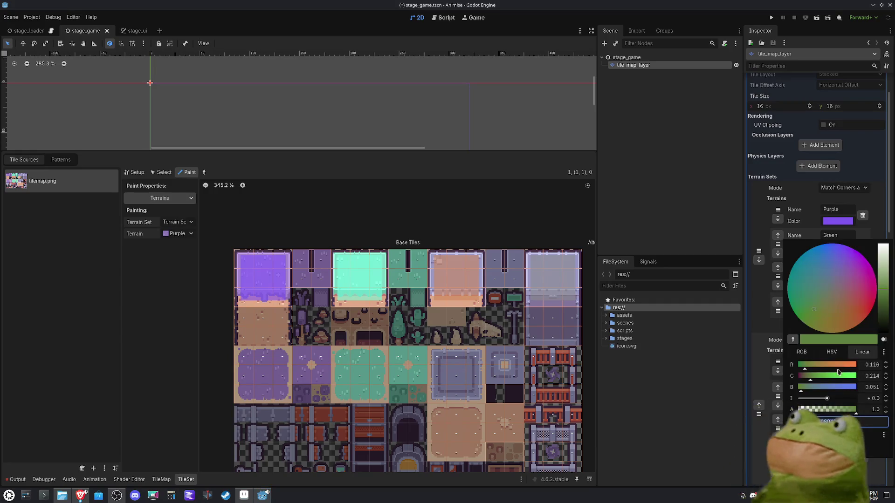
left_click_drag(887, 289, 887, 288)
left_click(756, 452)
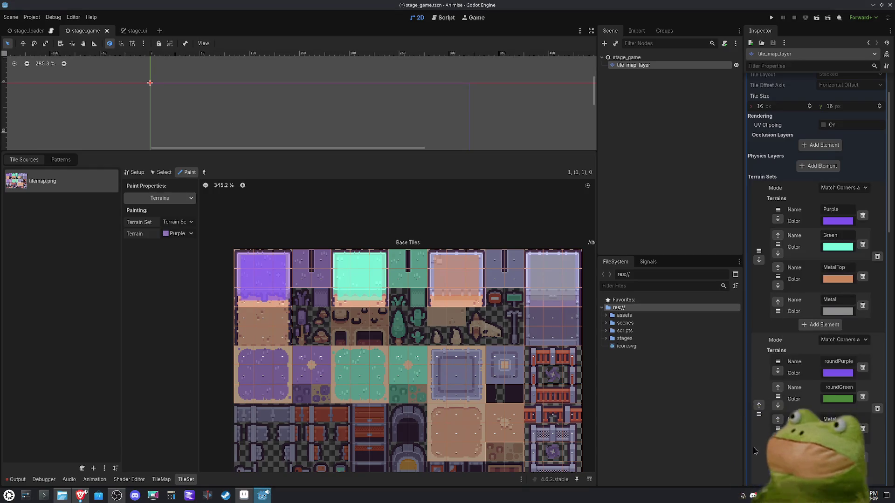
left_click(183, 219)
left_click(183, 253)
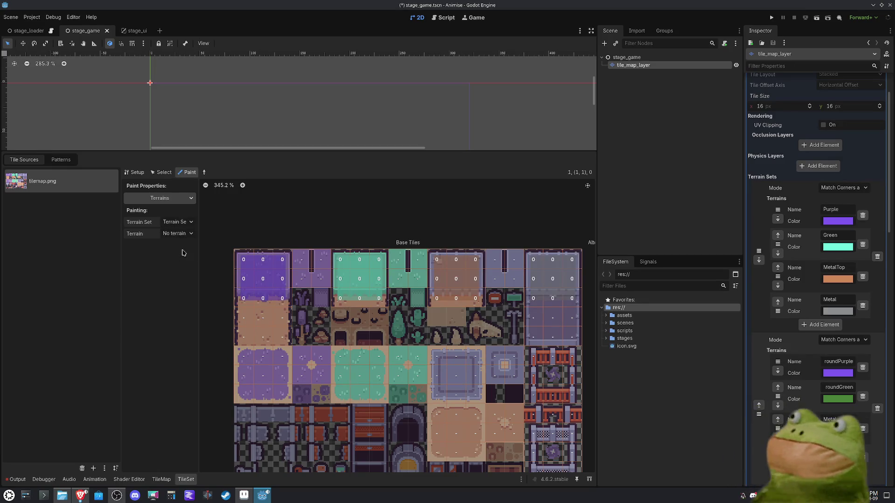
Paint GroundPurple across the purple tile block and its neighbouring purple tiles.
left_click(174, 233)
left_click(196, 253)
left_click_drag(247, 361, 246, 388)
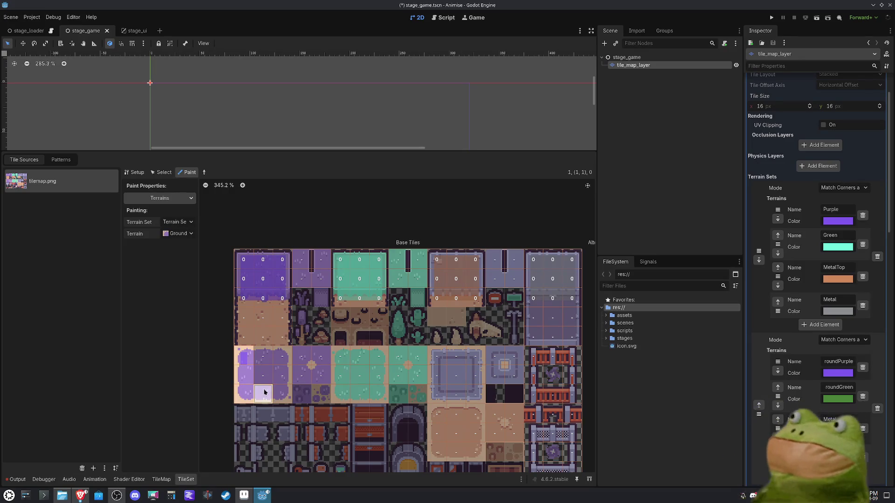
scroll(262, 383, "up", 1)
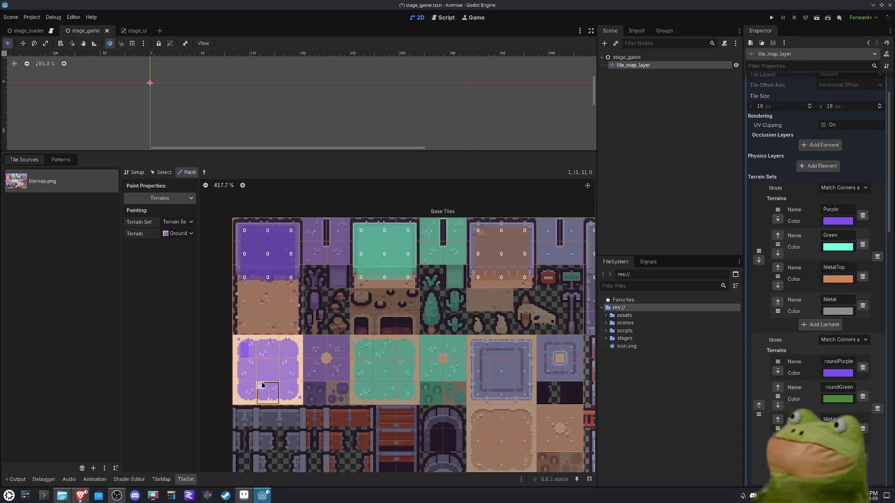
mouse_move(246, 394)
left_mouse_down()
mouse_move(286, 396)
mouse_move(291, 349)
mouse_move(268, 356)
mouse_move(290, 366)
mouse_move(273, 391)
mouse_move(248, 368)
mouse_move(279, 375)
left_mouse_up()
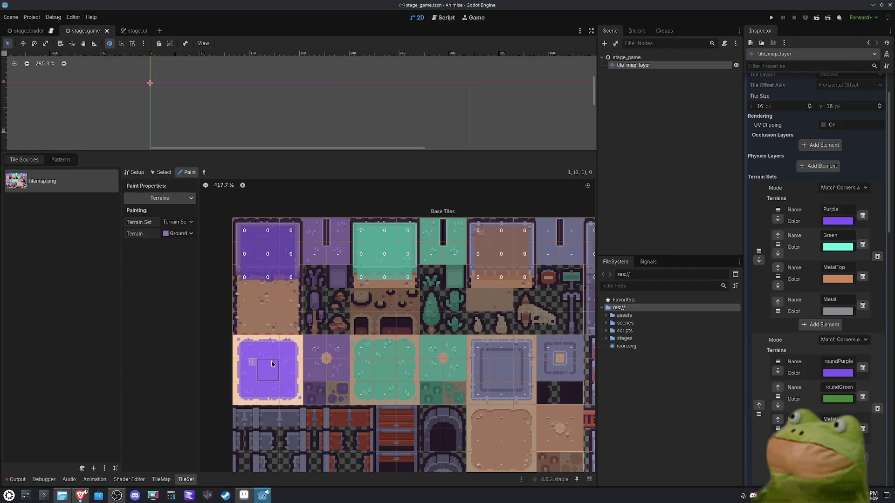
scroll(317, 355, "up", 2)
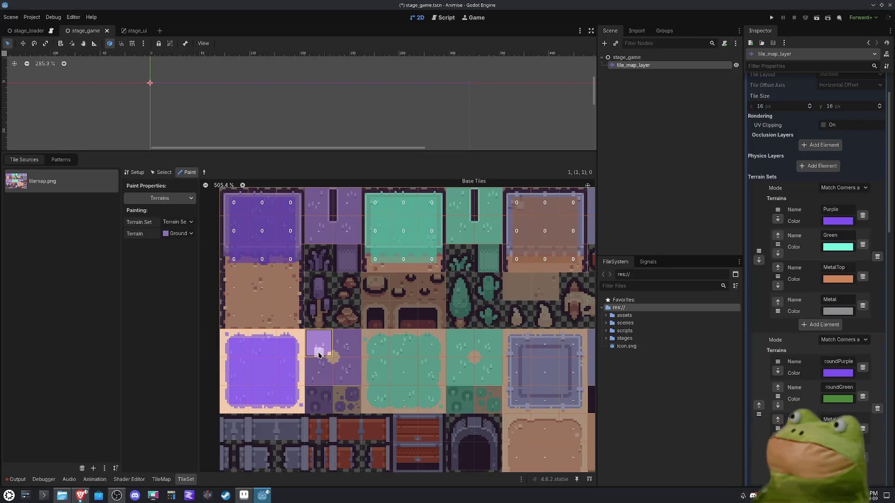
left_click(326, 338)
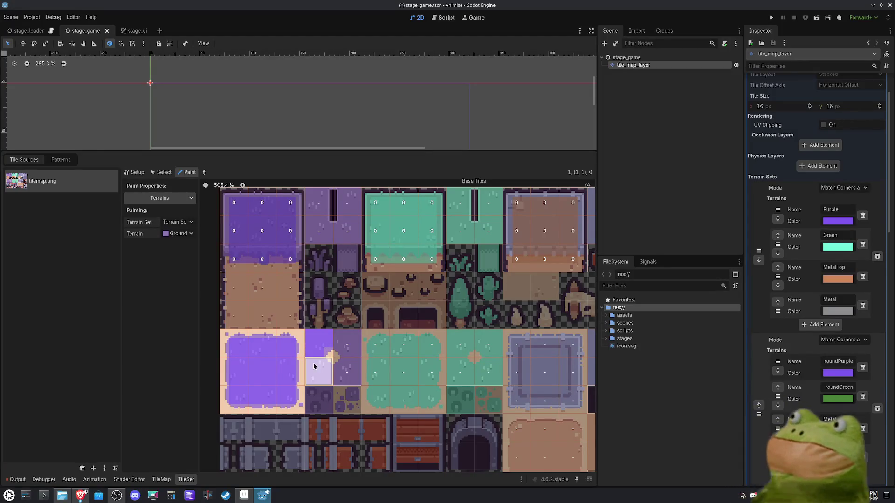
left_click(331, 366)
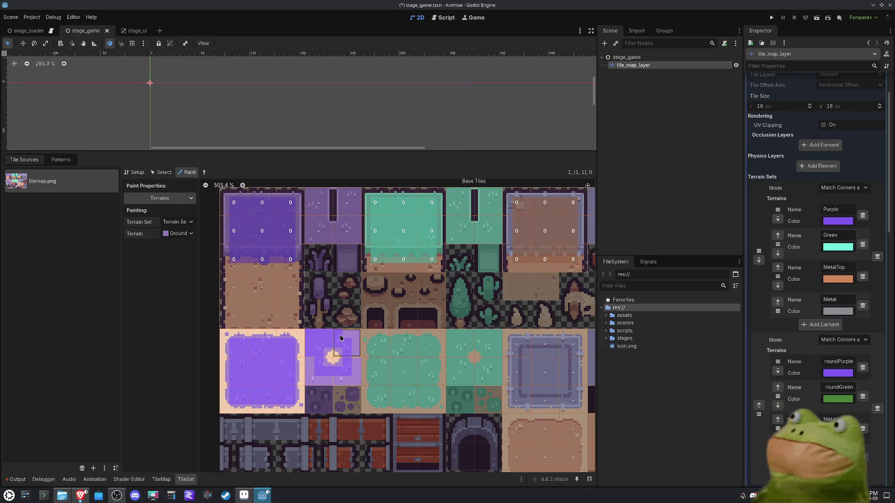
left_click(358, 339)
left_click(313, 366)
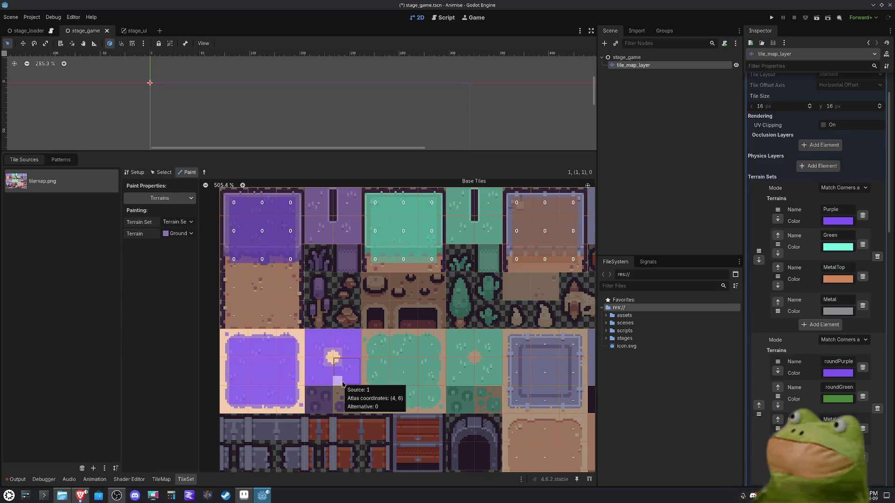
Paint GroundGreen onto the middle-row green tiles.
left_click_drag(339, 377, 334, 373)
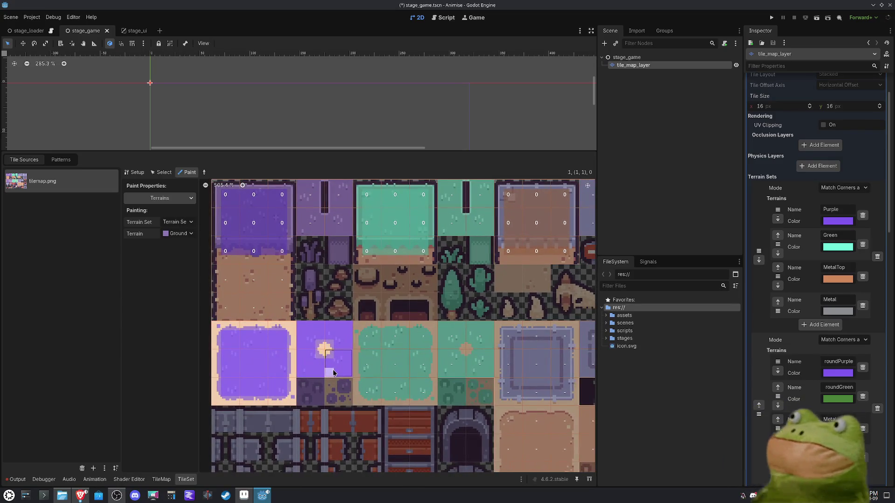
left_click(187, 234)
left_click(191, 260)
mouse_move(374, 360)
left_mouse_down()
mouse_move(406, 359)
mouse_move(420, 344)
mouse_move(413, 391)
mouse_move(366, 392)
mouse_move(455, 366)
mouse_move(471, 344)
mouse_move(475, 370)
mouse_move(482, 345)
mouse_move(462, 344)
mouse_move(456, 358)
mouse_move(456, 347)
mouse_move(444, 368)
mouse_move(445, 334)
mouse_move(487, 356)
mouse_move(481, 373)
mouse_move(425, 340)
mouse_move(423, 389)
mouse_move(379, 392)
mouse_move(366, 336)
mouse_move(415, 339)
mouse_move(377, 360)
mouse_move(394, 384)
mouse_move(413, 359)
mouse_move(385, 366)
mouse_move(402, 379)
left_mouse_up()
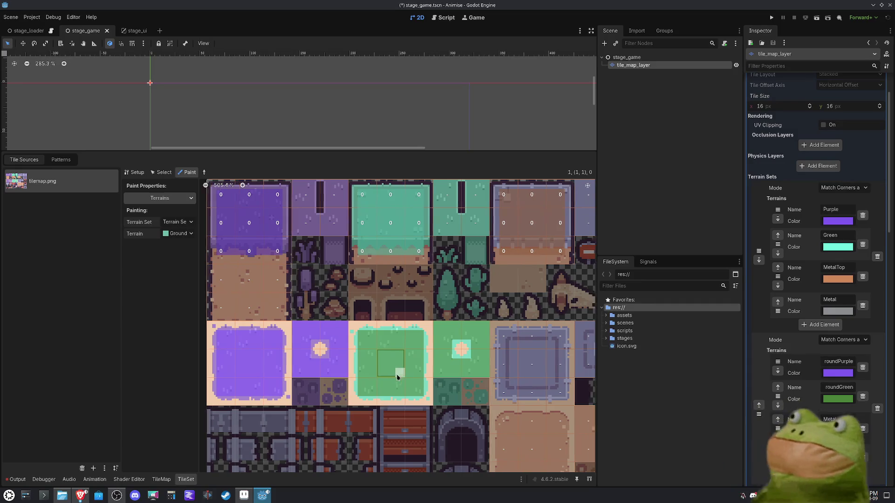
Paint Metal across the lavender metal block, its dark centre and the right metal tile.
left_click(179, 234)
left_click(188, 270)
mouse_move(489, 360)
left_mouse_down()
mouse_move(468, 336)
mouse_move(480, 392)
left_mouse_up()
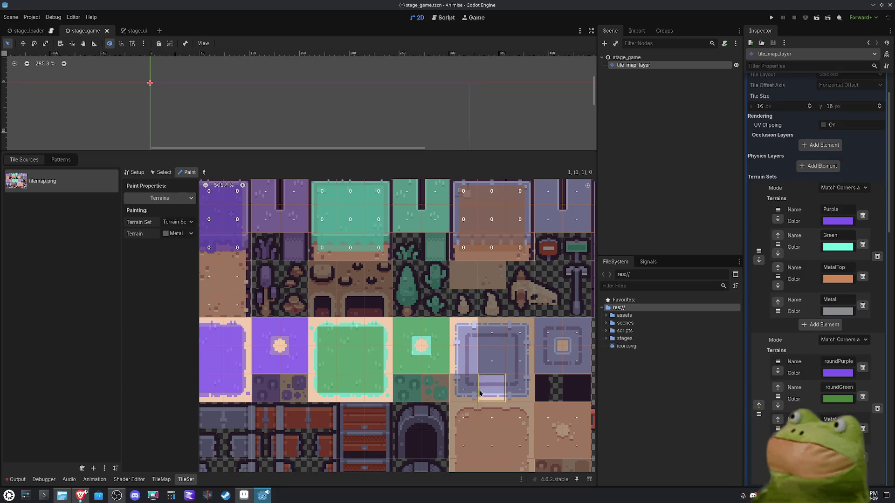
mouse_move(517, 339)
left_mouse_down()
mouse_move(489, 359)
mouse_move(544, 356)
mouse_move(566, 344)
mouse_move(571, 361)
mouse_move(579, 334)
mouse_move(552, 334)
mouse_move(539, 364)
mouse_move(542, 337)
mouse_move(581, 324)
mouse_move(586, 347)
mouse_move(587, 368)
mouse_move(510, 375)
mouse_move(523, 391)
mouse_move(525, 335)
mouse_move(464, 334)
mouse_move(465, 393)
mouse_move(521, 391)
mouse_move(518, 369)
mouse_move(484, 335)
mouse_move(502, 377)
mouse_move(480, 361)
mouse_move(496, 364)
mouse_move(466, 377)
mouse_move(519, 373)
left_mouse_up()
left_click(568, 363)
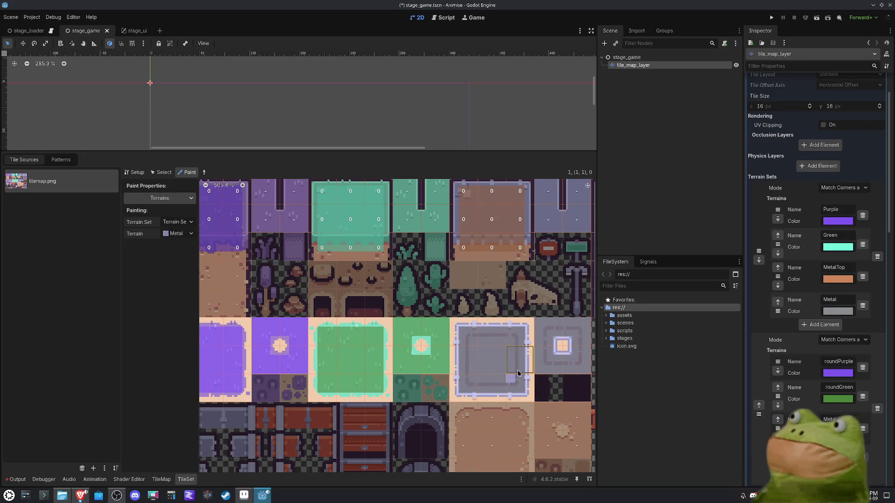
scroll(494, 369, "right", 5)
scroll(448, 362, "left", 5)
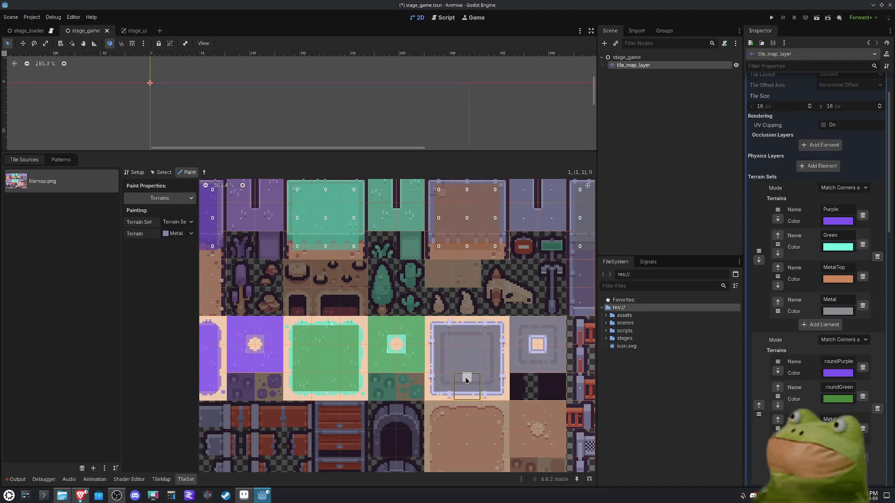
left_click(179, 234)
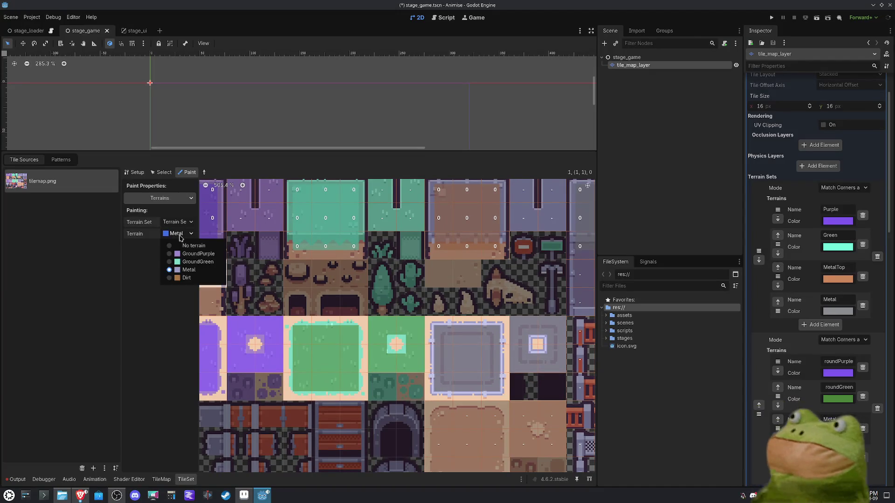
Paint Dirt around the brown sand tile and the light sand tile, then save the scene.
left_click(186, 278)
scroll(419, 363, "down", 3)
scroll(419, 364, "right", 3)
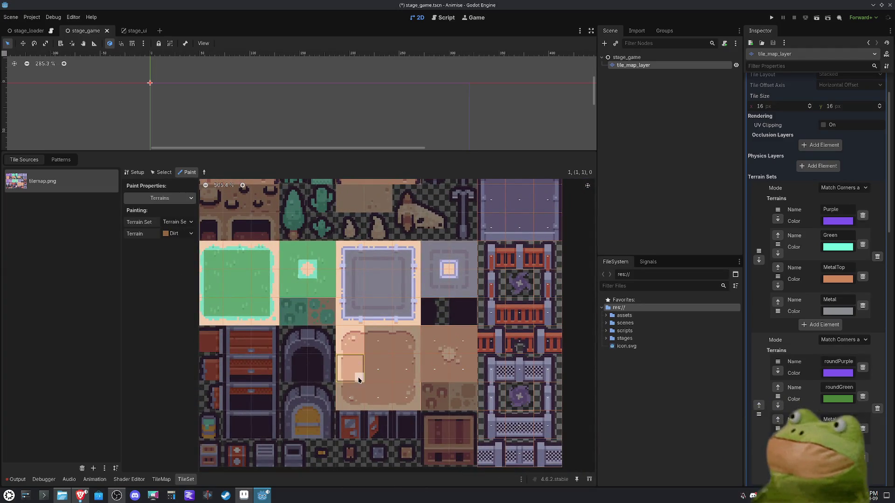
mouse_move(381, 341)
left_mouse_down()
mouse_move(399, 366)
mouse_move(401, 391)
mouse_move(436, 343)
mouse_move(455, 379)
left_mouse_up()
left_click_drag(349, 340, 392, 344)
mouse_move(394, 397)
left_mouse_down()
mouse_move(351, 392)
mouse_move(347, 368)
mouse_move(369, 375)
mouse_move(374, 362)
left_mouse_up()
mouse_move(429, 340)
left_mouse_down()
mouse_move(464, 346)
mouse_move(428, 373)
left_mouse_up()
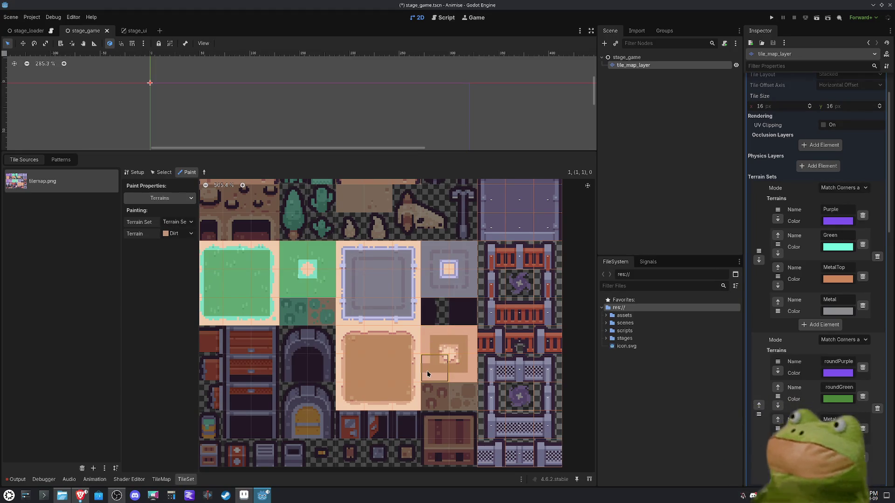
mouse_move(426, 332)
left_mouse_down()
mouse_move(467, 338)
mouse_move(468, 368)
mouse_move(462, 378)
mouse_move(426, 379)
left_mouse_up()
scroll(425, 379, "down", 5)
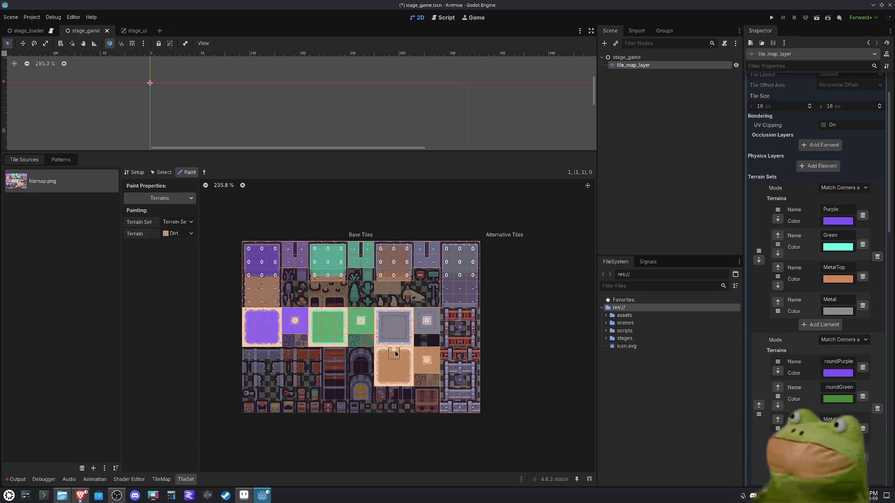
key("ctrl+s")
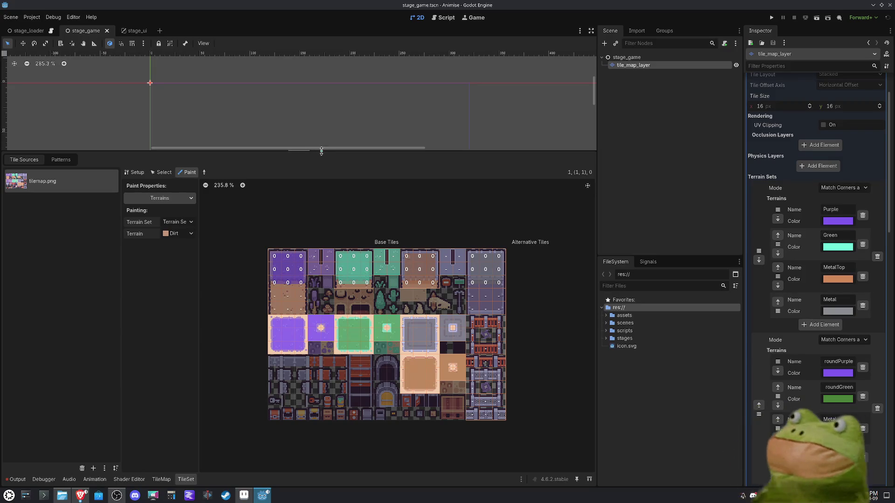
Rename the tile_map_layer node to map_ground.
left_click_drag(321, 151, 321, 345)
scroll(346, 254, "up", 3)
left_click_drag(356, 244, 325, 203)
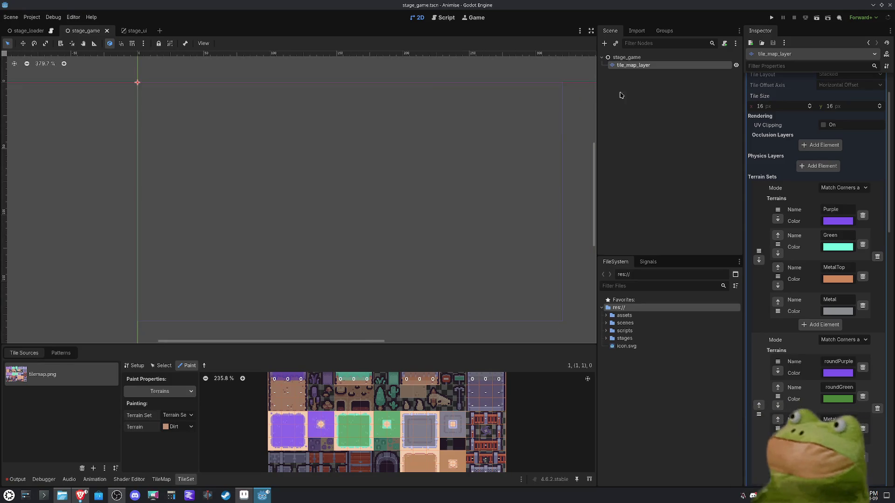
double_click(634, 65)
type("la")
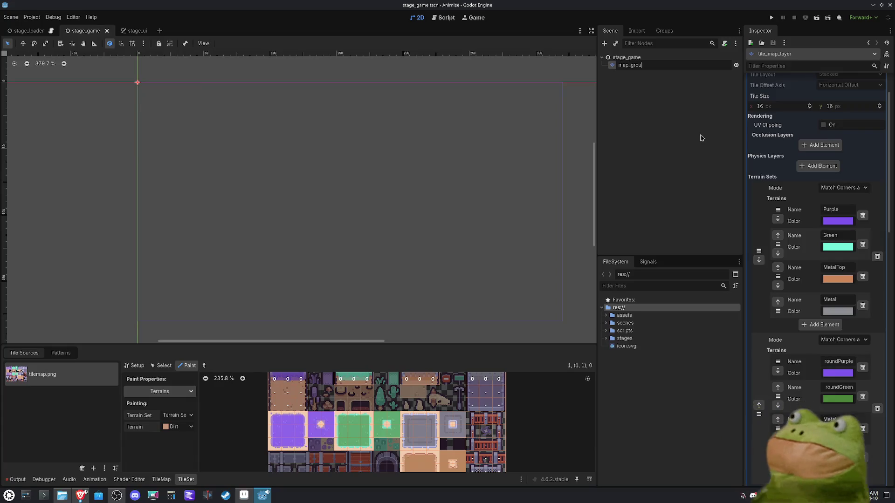
type("nd")
key("Return")
Duplicate map_ground, name the copy map_upper, and save the scene.
key("ctrl+d")
left_click(634, 65)
double_click(665, 72)
type("map_upp")
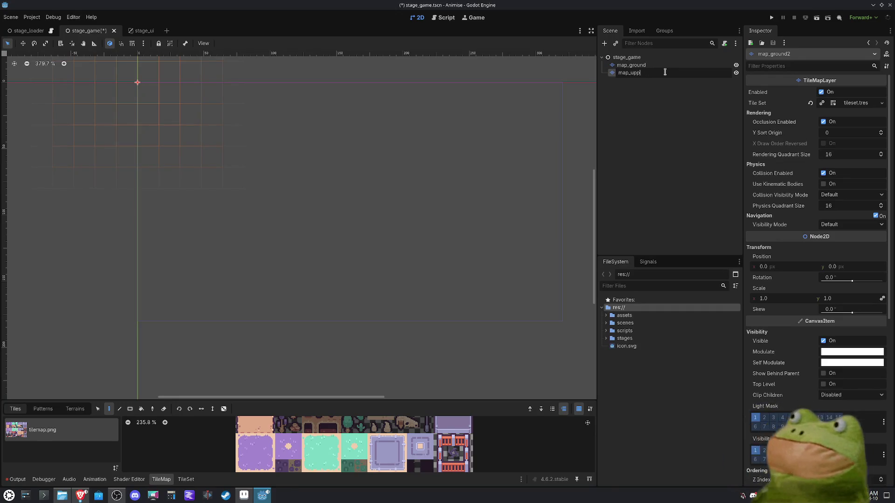
type("er")
key("Return")
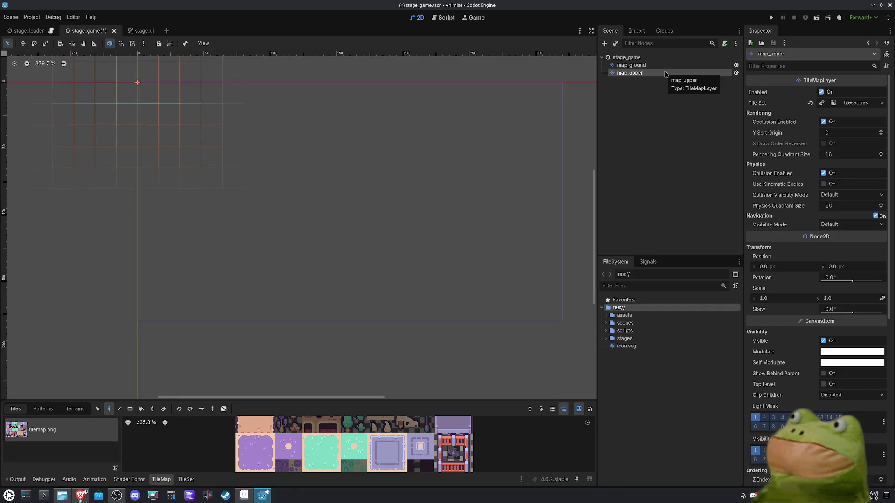
key("ctrl+s")
mouse_move(385, 401)
left_mouse_down()
mouse_move(391, 177)
mouse_move(396, 245)
mouse_move(409, 211)
mouse_move(405, 347)
mouse_move(403, 336)
left_mouse_up()
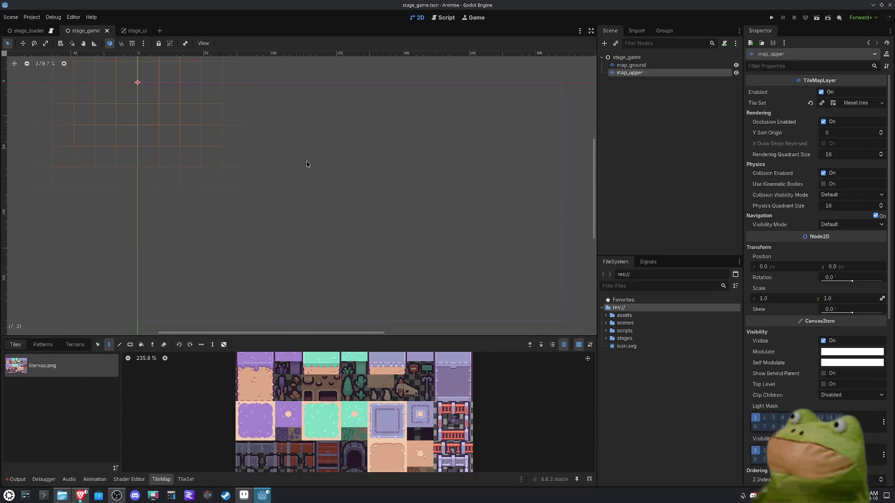
left_click(629, 66)
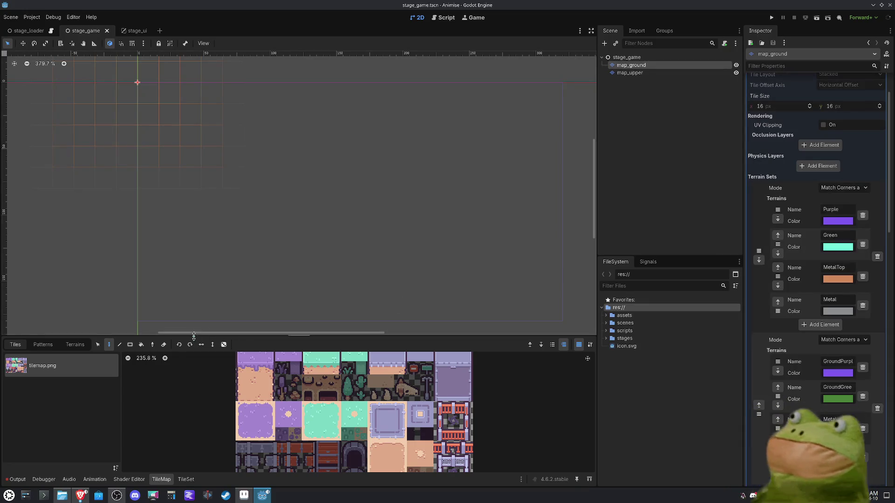
Paint a rounded Dirt ground patch on map_ground, then open Project Settings.
left_click(186, 479)
left_click(166, 479)
left_click(74, 345)
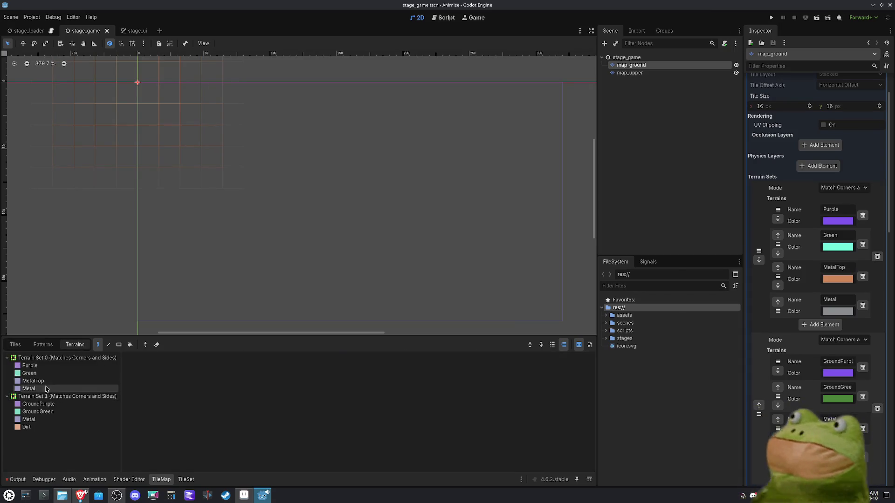
left_click(38, 404)
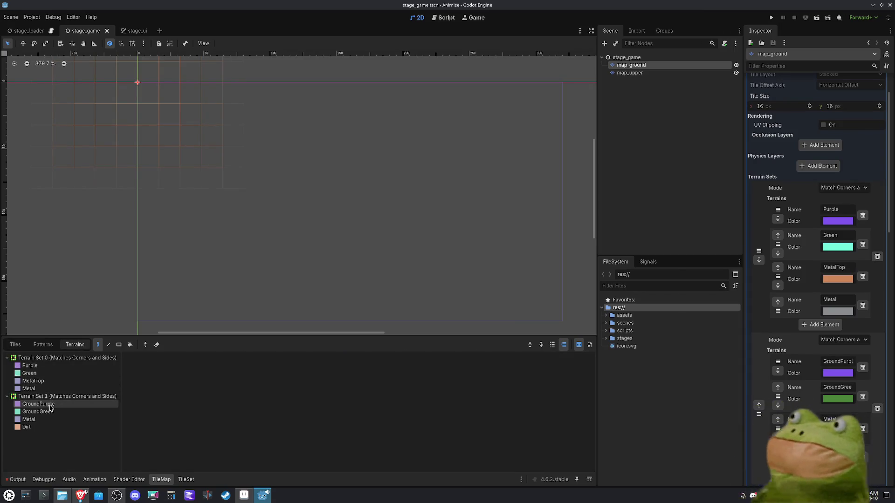
mouse_move(231, 227)
left_mouse_down()
mouse_move(317, 259)
mouse_move(278, 275)
left_mouse_up()
left_click(26, 427)
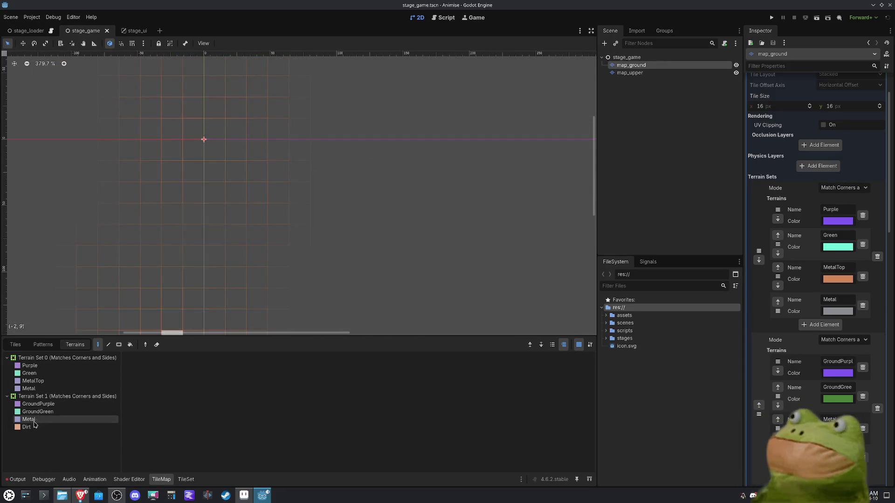
mouse_move(254, 244)
left_mouse_down()
mouse_move(272, 217)
mouse_move(298, 256)
mouse_move(301, 194)
mouse_move(252, 203)
left_mouse_up()
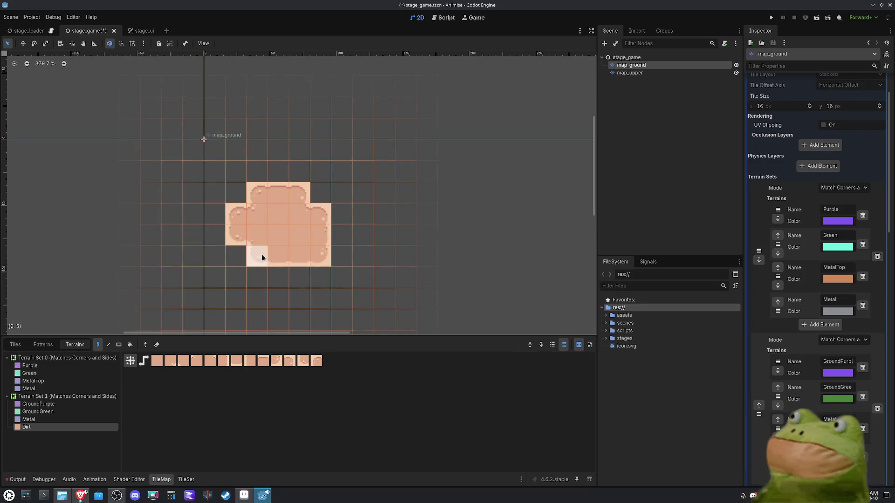
mouse_move(291, 253)
left_mouse_down()
mouse_move(282, 228)
mouse_move(352, 251)
mouse_move(354, 156)
mouse_move(356, 176)
mouse_move(335, 179)
left_mouse_up()
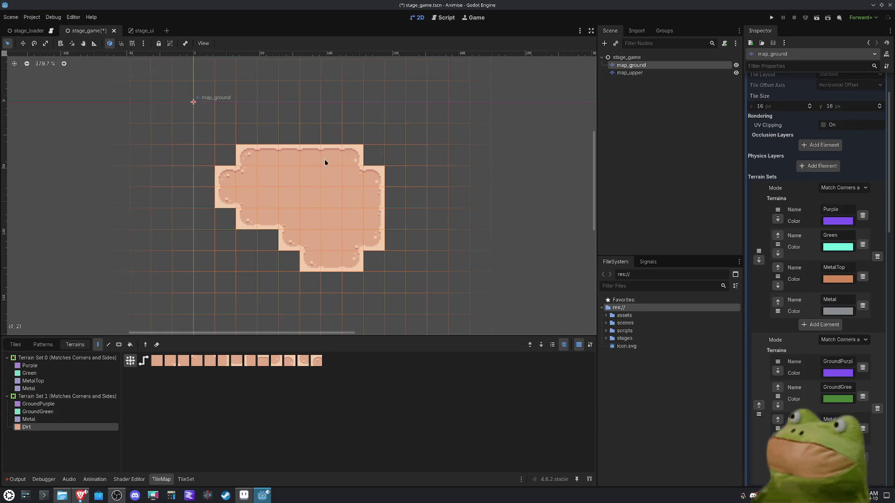
left_click(32, 17)
left_click(42, 28)
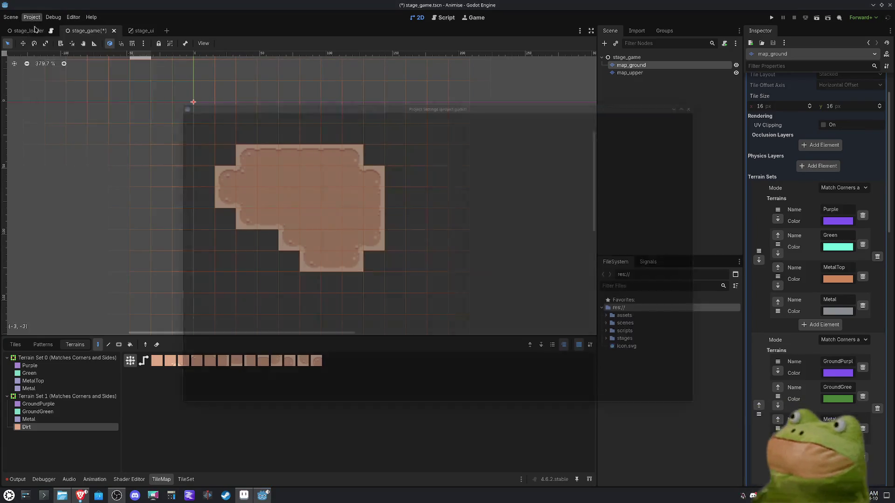
Set Rendering > Textures > Default Texture Filter to Nearest in Project Settings and close it.
scroll(188, 273, "up", 10)
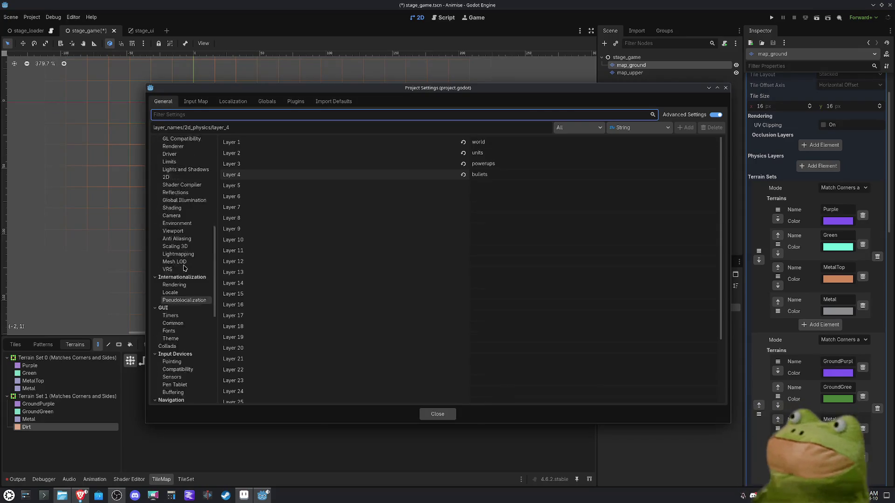
left_click(176, 214)
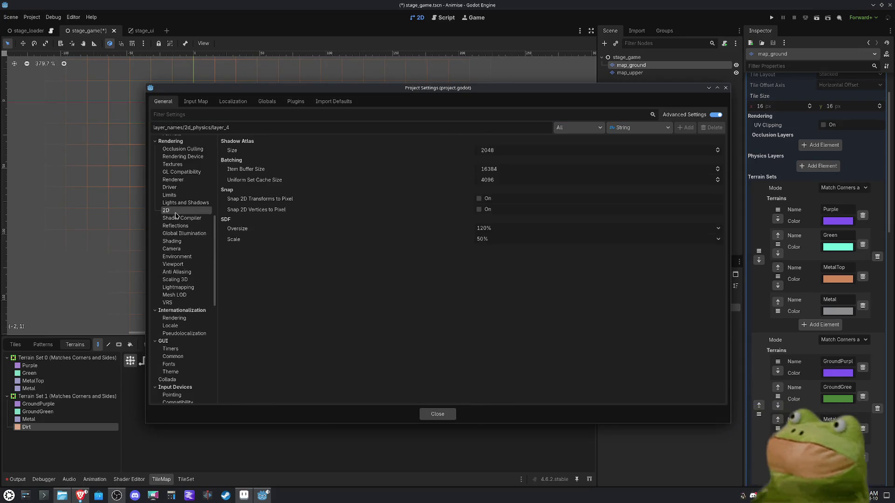
scroll(177, 215, "up", 2)
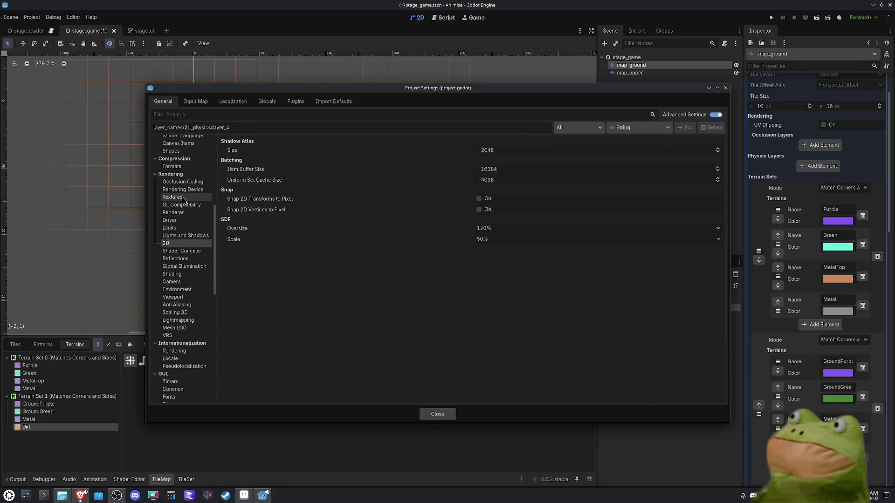
left_click(183, 200)
left_click(520, 152)
left_click(520, 170)
left_click(443, 417)
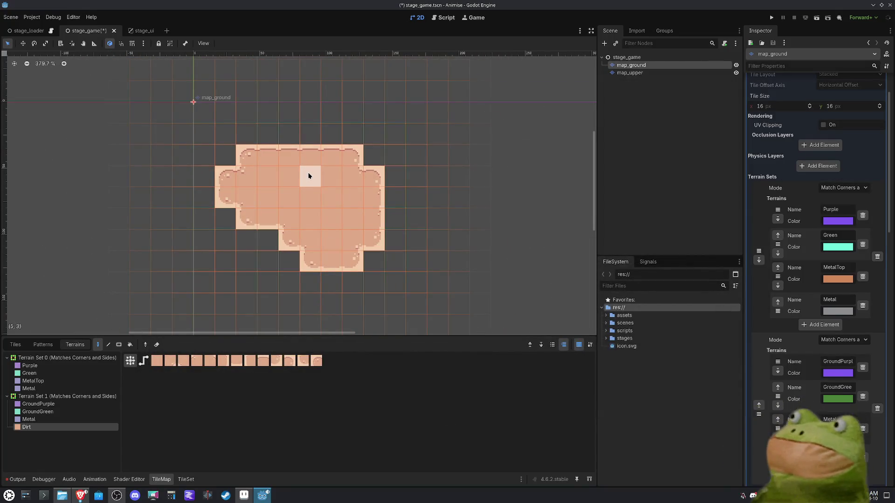
Paint a Dirt tile above the ground patch and a rounded second Dirt patch at lower right.
left_click(318, 142)
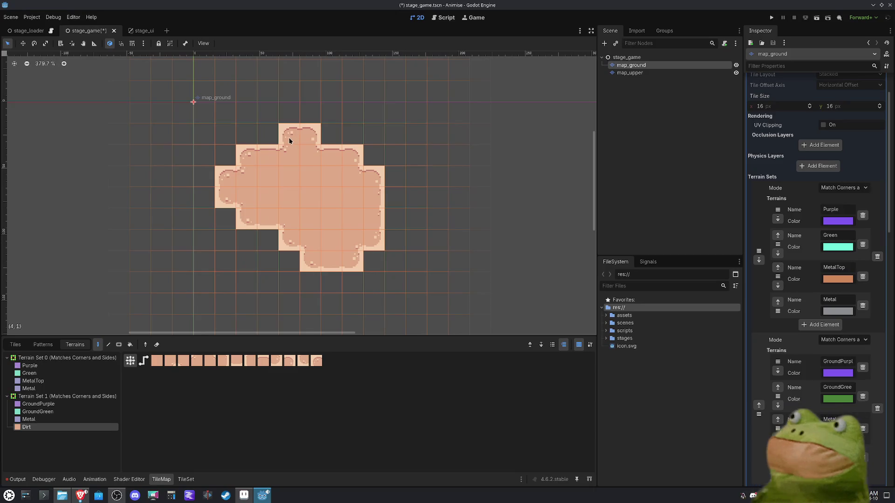
scroll(433, 304, "down", 3)
scroll(364, 242, "up", 2)
mouse_move(399, 242)
left_mouse_down()
mouse_move(387, 292)
mouse_move(446, 223)
mouse_move(427, 288)
mouse_move(420, 265)
mouse_move(383, 283)
left_mouse_up()
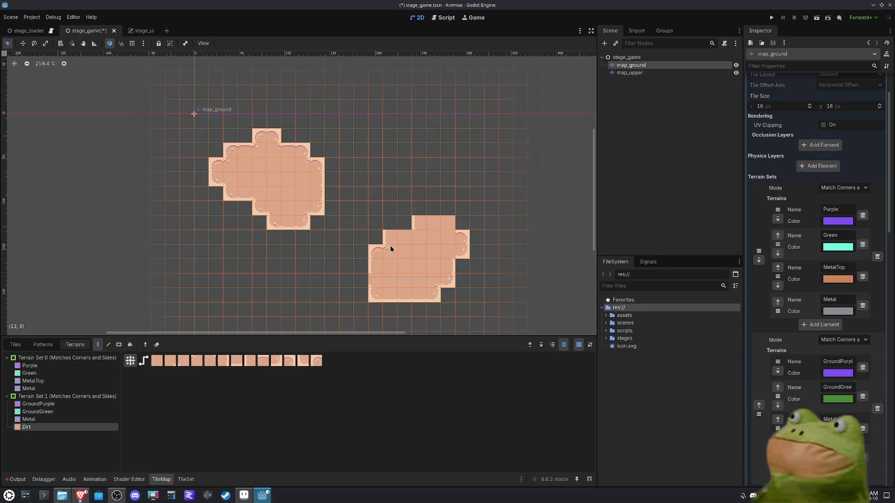
left_click_drag(422, 236, 445, 227)
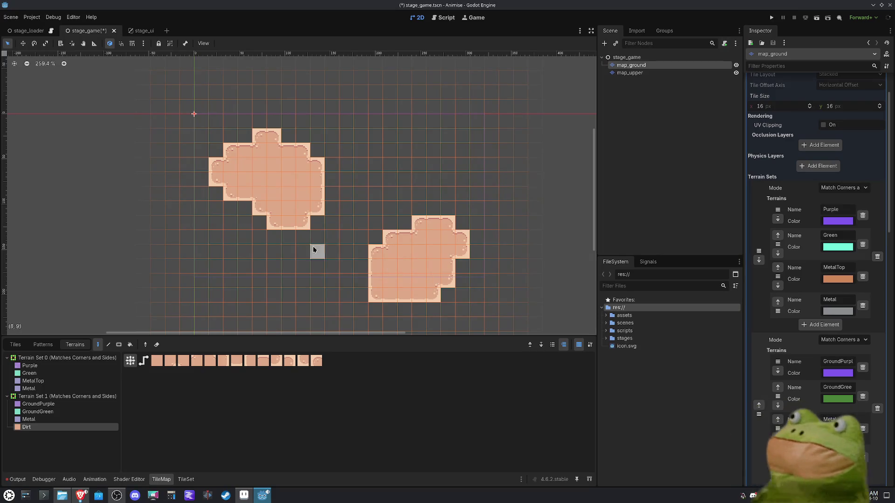
scroll(424, 145, "up", 1)
Paint a small filled Dirt ring at upper right and move map_upper above map_ground.
mouse_move(420, 145)
left_mouse_down()
mouse_move(391, 128)
mouse_move(409, 166)
left_mouse_up()
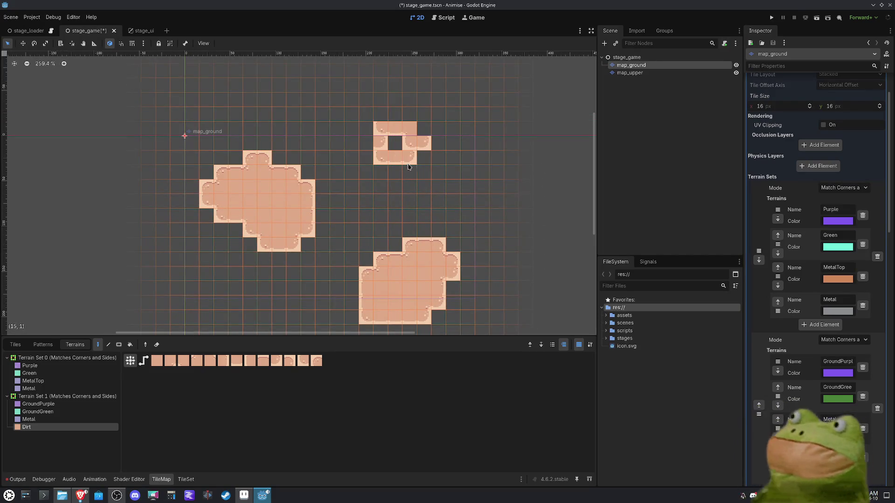
mouse_move(401, 126)
left_mouse_down()
mouse_move(383, 139)
mouse_move(418, 153)
mouse_move(398, 170)
left_mouse_up()
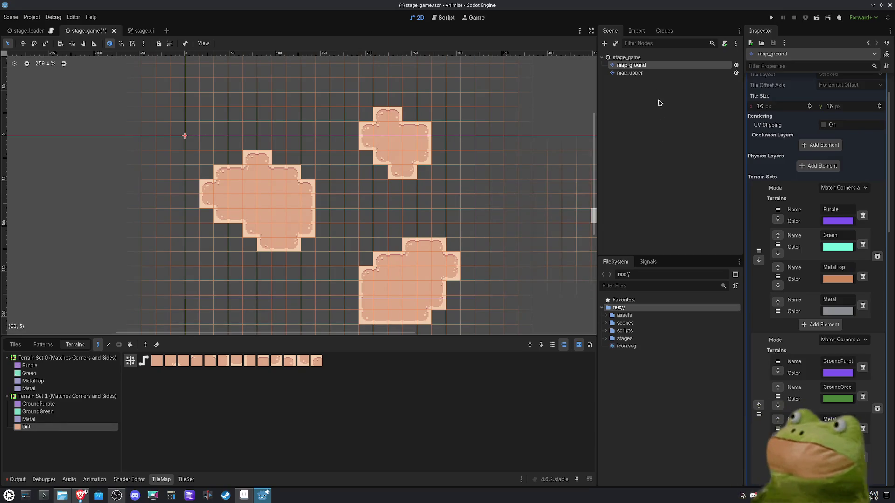
left_click_drag(625, 78, 629, 68)
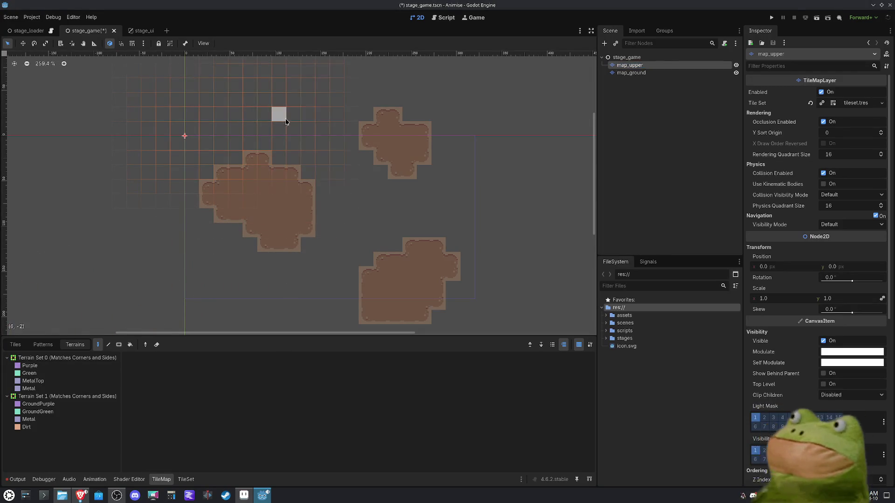
Select the map_ground layer and collapse its tileset properties in the Inspector.
left_click(631, 73)
left_click(630, 65)
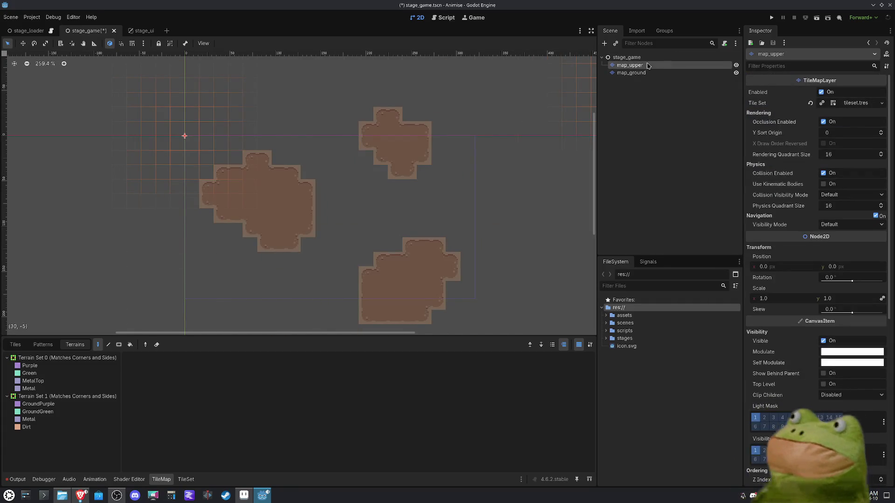
left_click(637, 75)
scroll(844, 175, "up", 3)
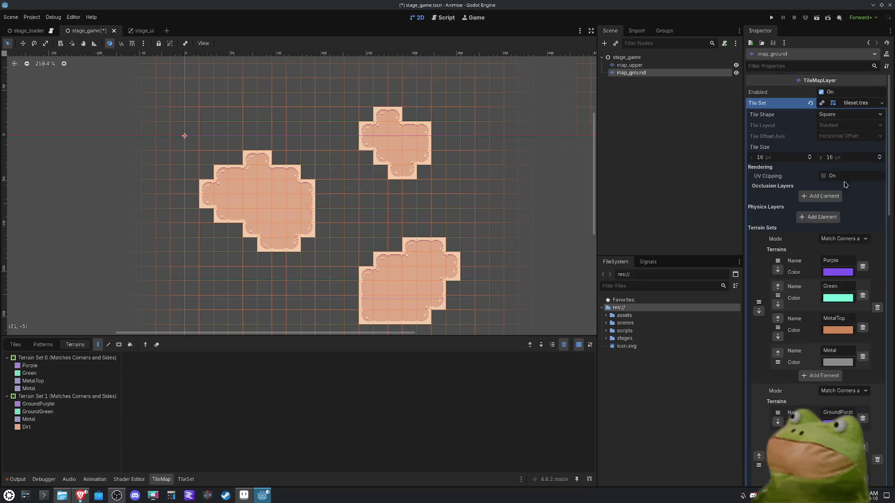
left_click(856, 105)
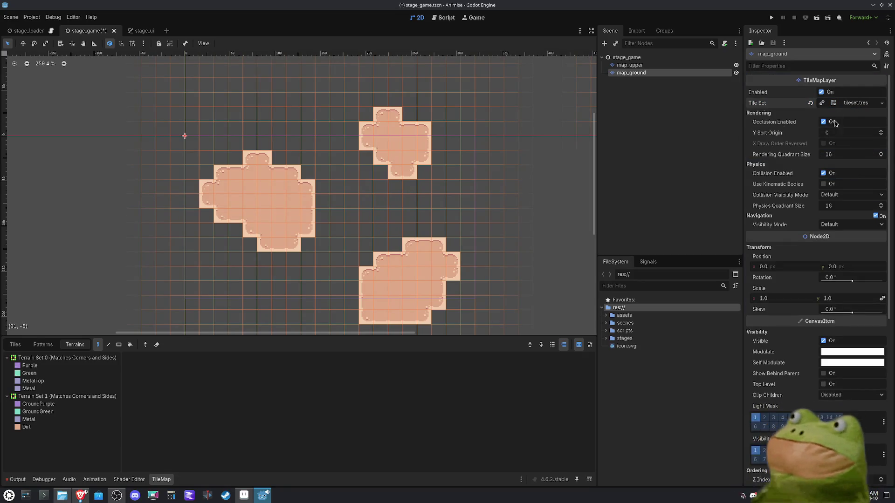
left_click(883, 104)
key("Escape")
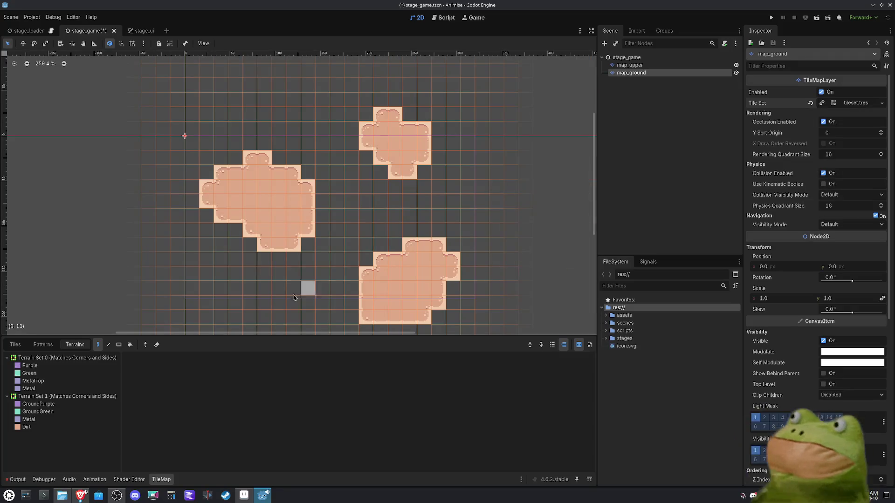
Paint a row of Purple terrain at the top of map_ground, then open tileset.tres for editing.
left_click(33, 367)
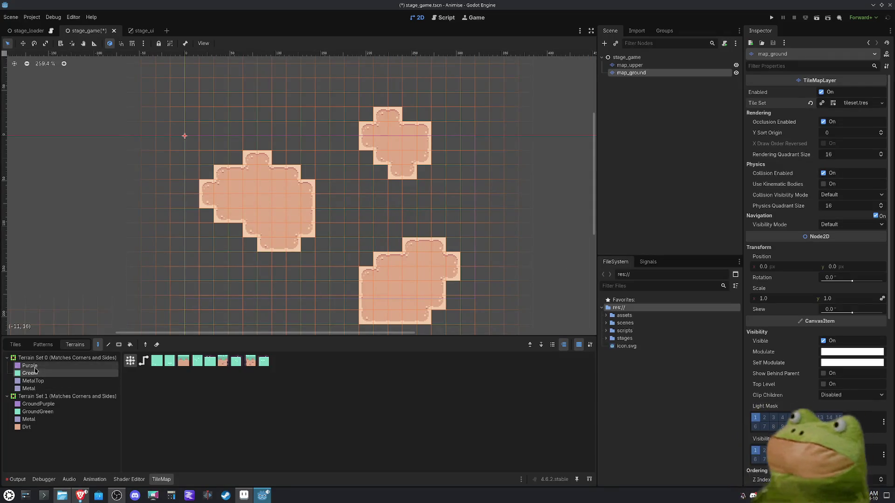
mouse_move(132, 200)
left_mouse_down()
mouse_move(122, 219)
mouse_move(130, 213)
left_mouse_up()
key("ctrl+z")
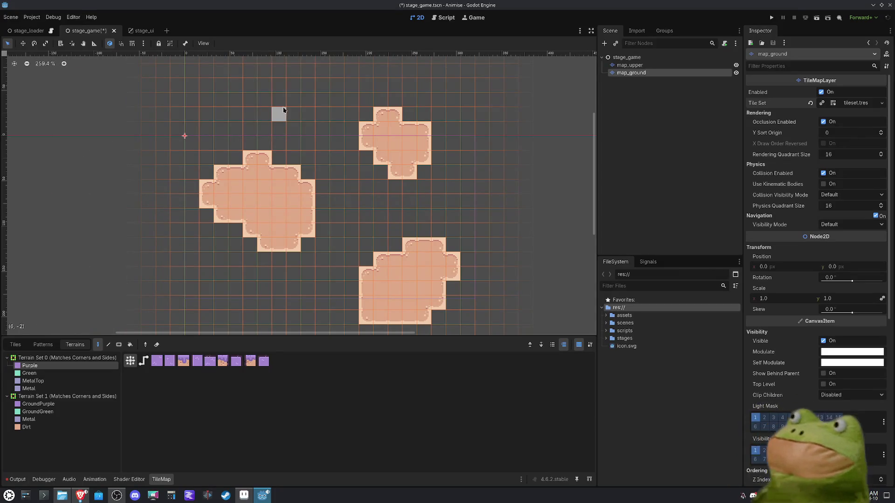
mouse_move(281, 88)
left_mouse_down()
mouse_move(244, 90)
mouse_move(233, 102)
mouse_move(278, 102)
mouse_move(247, 100)
mouse_move(229, 116)
mouse_move(227, 100)
mouse_move(290, 114)
mouse_move(266, 130)
mouse_move(224, 125)
mouse_move(283, 129)
left_mouse_up()
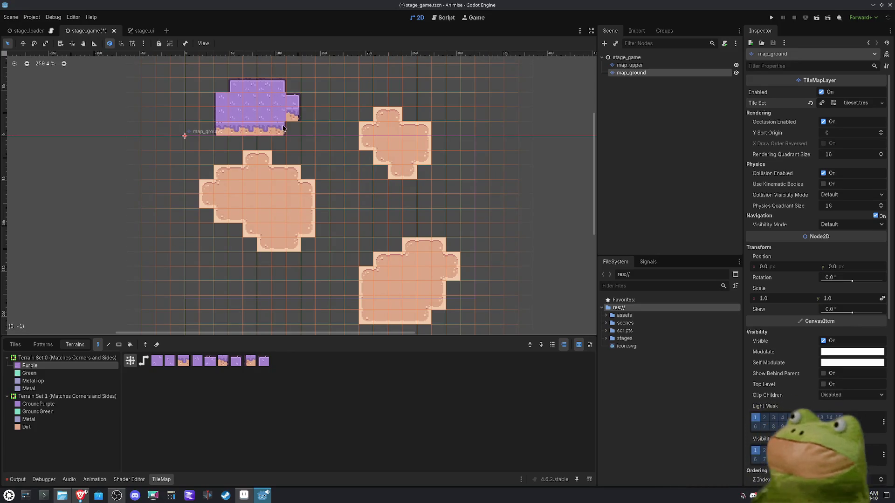
scroll(287, 127, "up", 7)
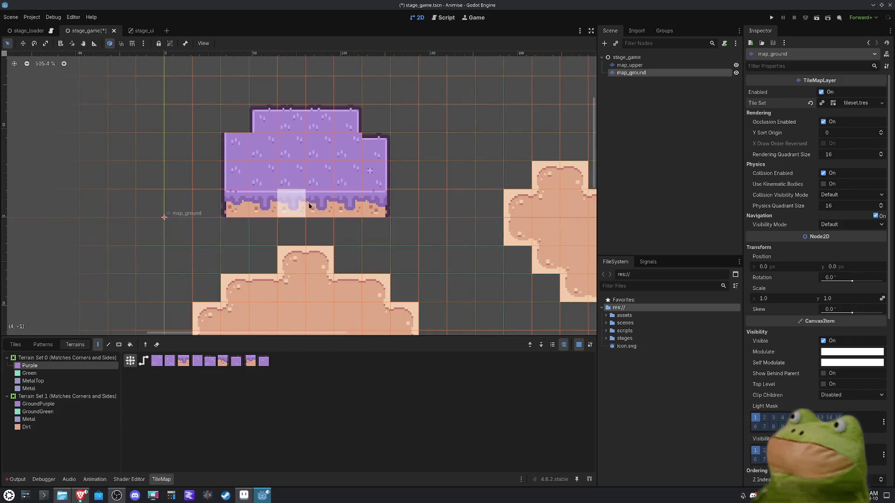
left_click(864, 103)
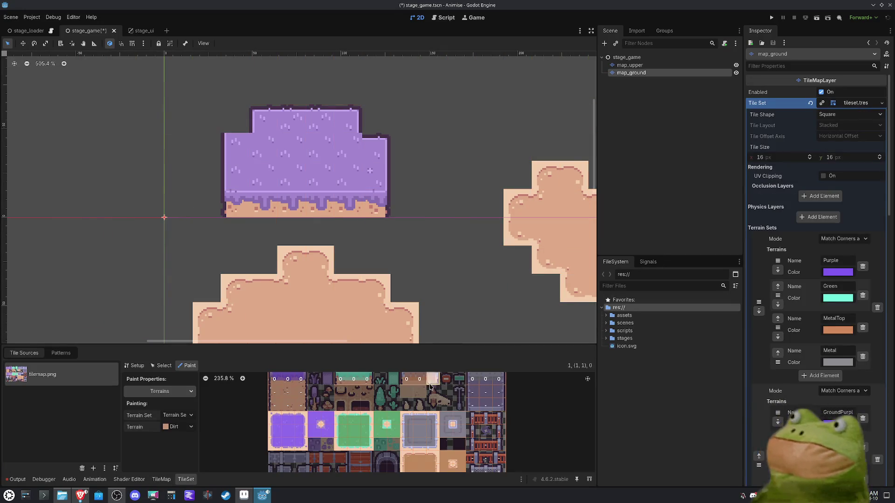
With Terrain Set 0, paint Purple peering bits on the wall and top atlas tiles.
left_click(182, 416)
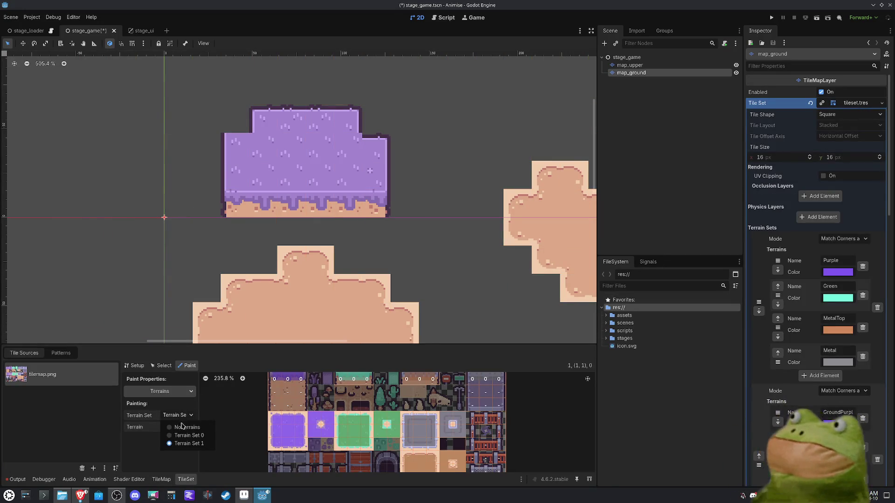
left_click(181, 434)
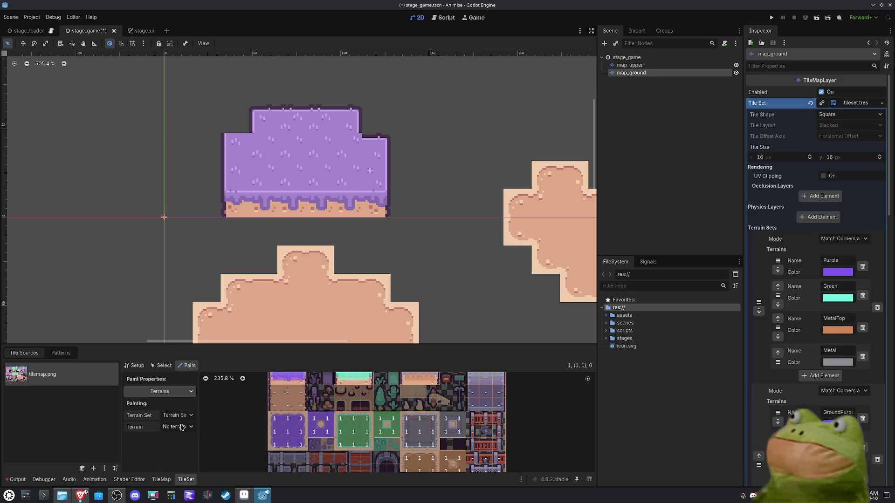
left_click(181, 428)
left_click(179, 446)
left_click_drag(305, 343, 306, 190)
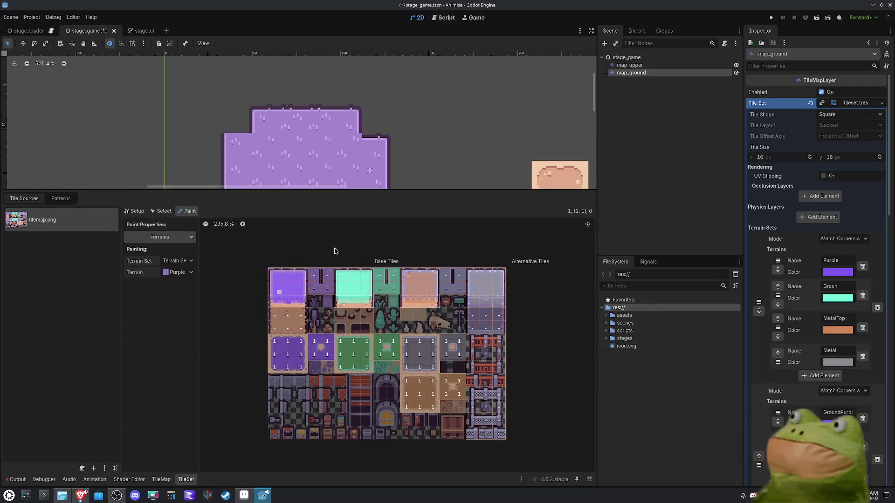
scroll(371, 313, "up", 5)
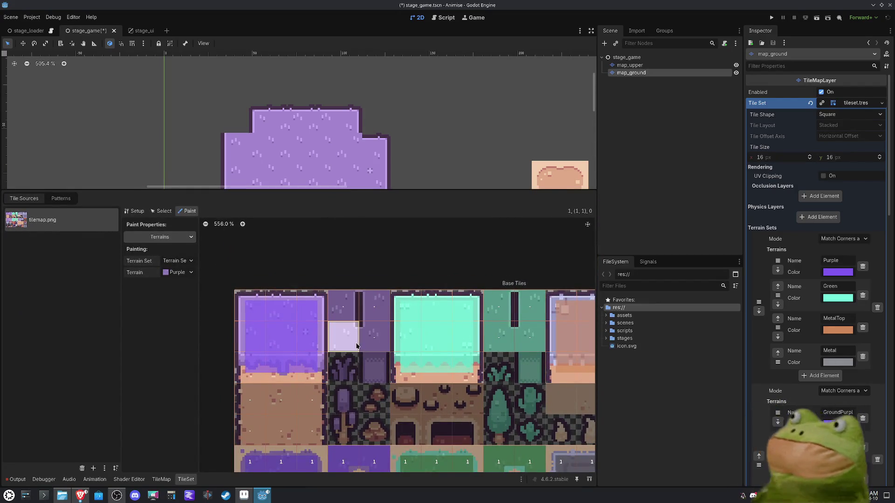
left_click(350, 327)
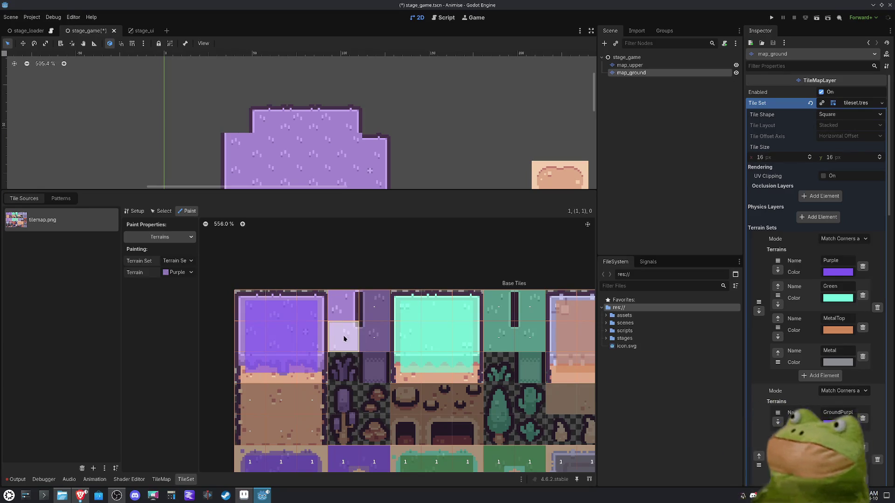
left_click(372, 337)
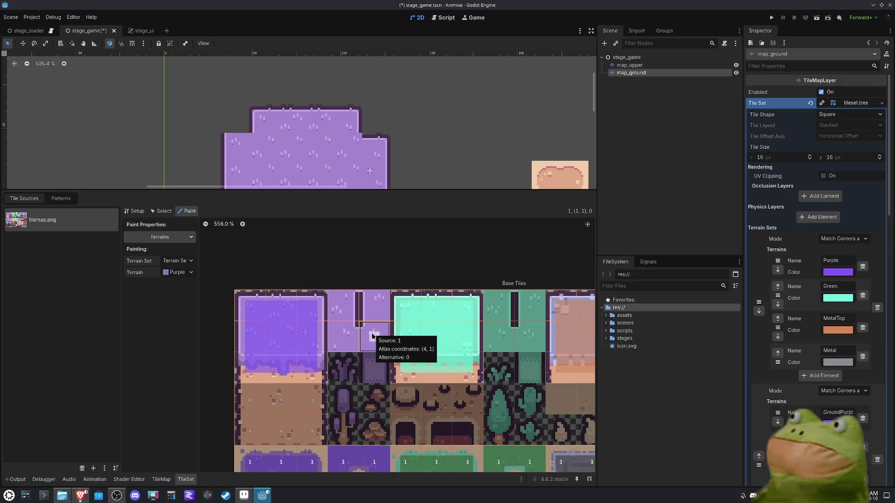
left_click(345, 340)
mouse_move(345, 340)
left_mouse_down()
mouse_move(383, 334)
mouse_move(373, 347)
mouse_move(347, 347)
mouse_move(333, 336)
mouse_move(342, 321)
left_mouse_up()
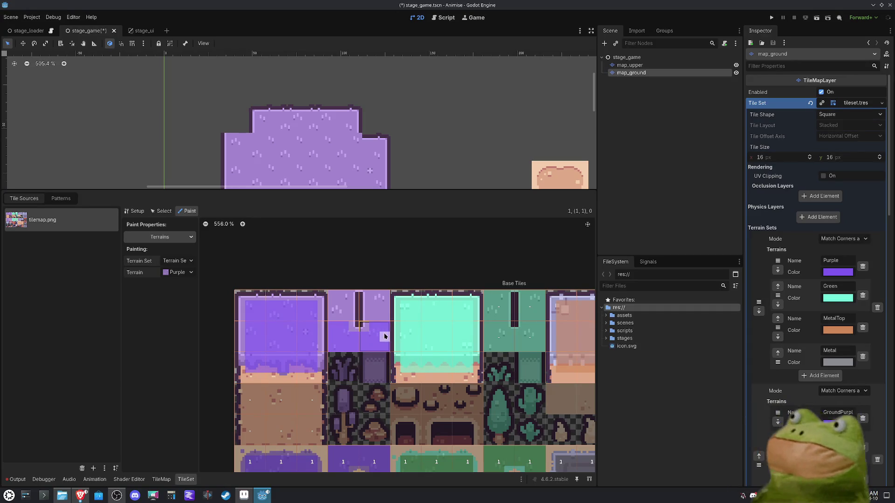
mouse_move(374, 320)
left_mouse_down()
mouse_move(382, 301)
mouse_move(344, 315)
mouse_move(333, 299)
mouse_move(365, 299)
mouse_move(358, 333)
left_mouse_up()
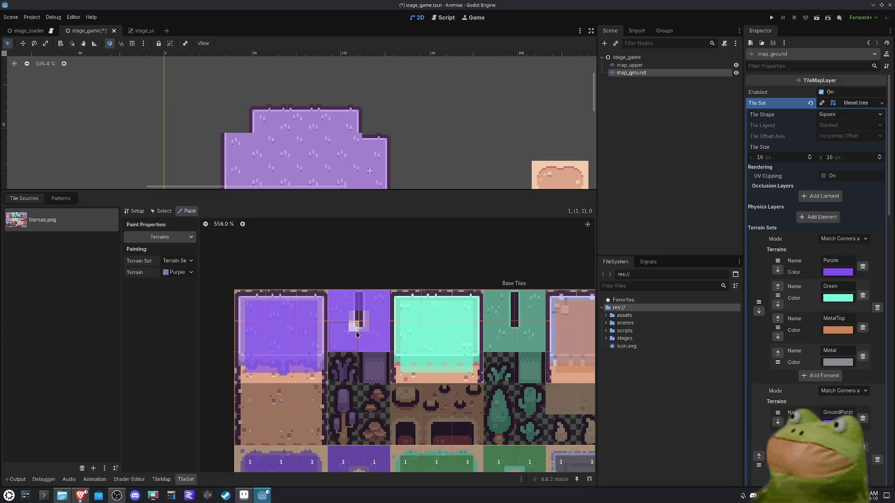
Paint Green terrain peering bits onto the green atlas tiles.
left_click(180, 272)
left_click(189, 301)
scroll(392, 340, "right", 3)
mouse_move(394, 338)
left_mouse_down()
mouse_move(416, 343)
mouse_move(410, 310)
mouse_move(396, 315)
mouse_move(423, 346)
mouse_move(429, 316)
mouse_move(380, 320)
mouse_move(383, 312)
mouse_move(429, 306)
mouse_move(426, 355)
mouse_move(380, 353)
mouse_move(394, 321)
mouse_move(427, 322)
mouse_move(417, 350)
mouse_move(426, 353)
mouse_move(425, 326)
mouse_move(404, 322)
mouse_move(393, 360)
left_mouse_up()
Paint MetalTop peering bits along the edges of the grey metal tile.
left_click(186, 273)
left_click(177, 306)
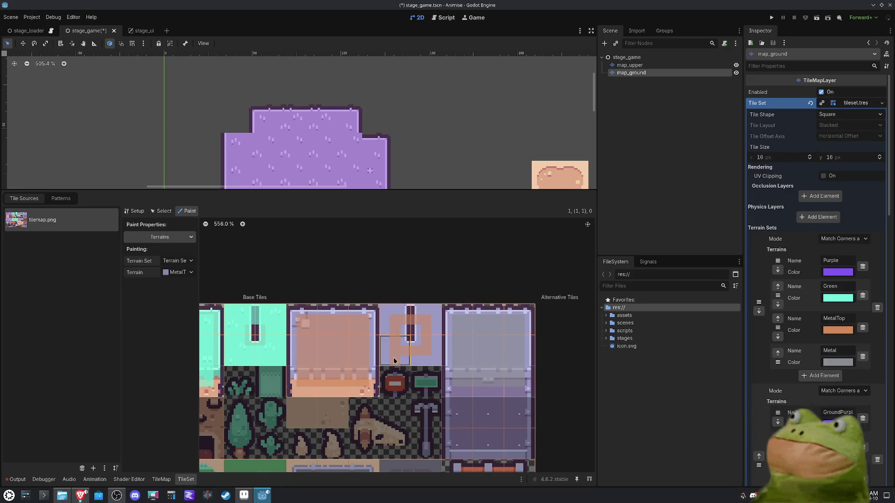
mouse_move(438, 316)
left_mouse_down()
mouse_move(422, 361)
mouse_move(412, 362)
left_mouse_up()
scroll(429, 358, "up", 3)
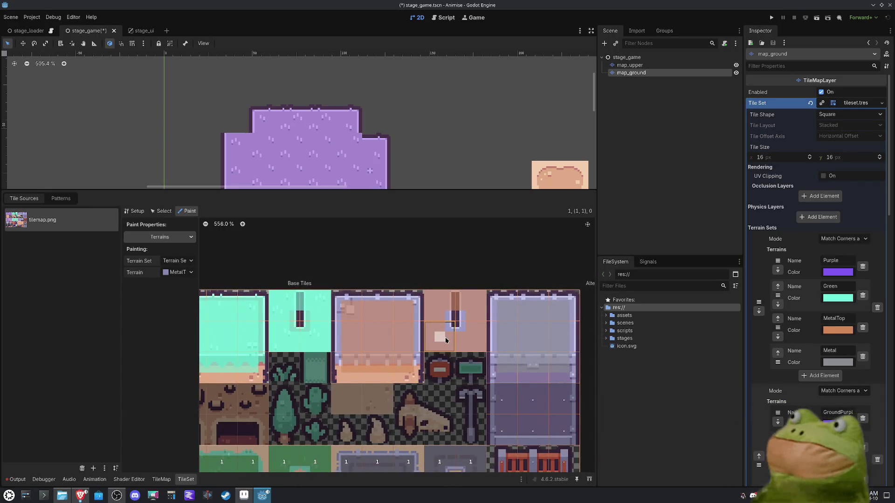
left_click_drag(446, 340, 444, 340)
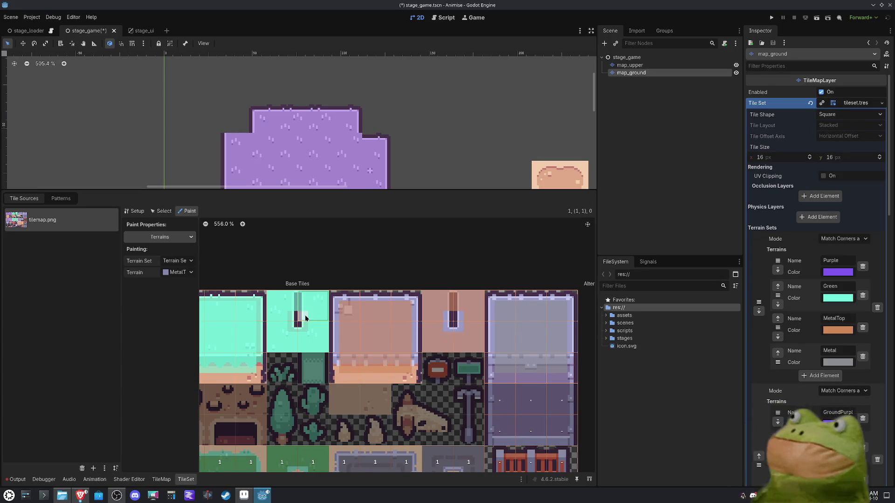
Paint Metal terrain bits onto the metal tile, reselect MetalTop, and close the TileSet editor.
left_click(186, 273)
left_click(186, 310)
left_click(184, 275)
left_click(186, 316)
mouse_move(459, 339)
left_mouse_down()
mouse_move(440, 326)
mouse_move(445, 309)
mouse_move(435, 302)
mouse_move(429, 350)
mouse_move(479, 334)
mouse_move(439, 344)
mouse_move(438, 322)
mouse_move(460, 307)
mouse_move(469, 337)
mouse_move(480, 331)
mouse_move(478, 301)
mouse_move(427, 351)
mouse_move(481, 345)
left_mouse_up()
left_click(178, 273)
left_click(180, 308)
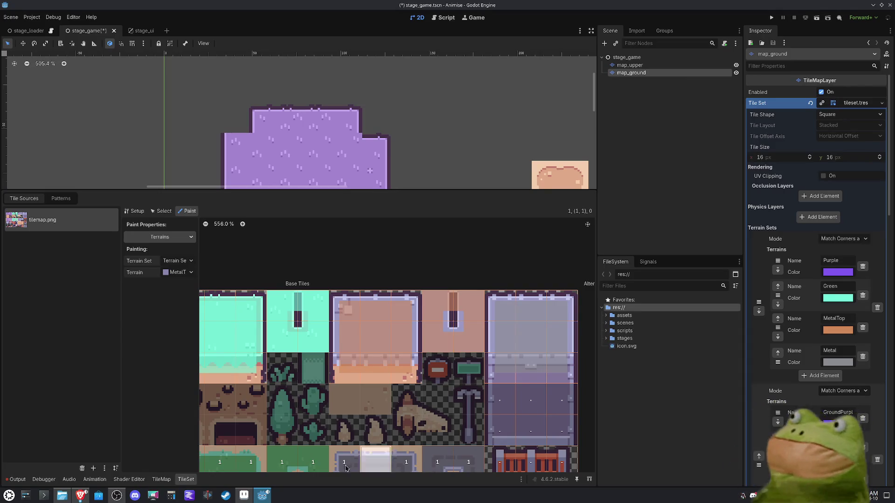
left_click(189, 480)
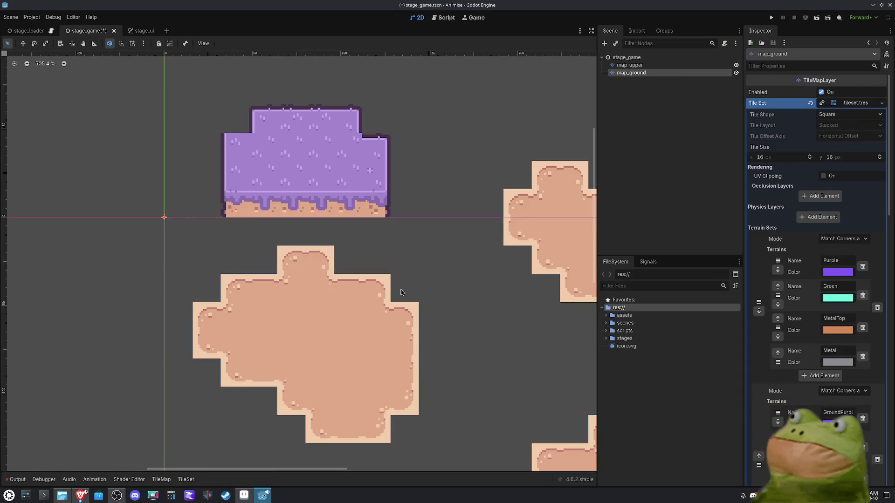
Paint Purple terrain below the purple block on map_ground, then zoom out to view the layout.
left_click(638, 74)
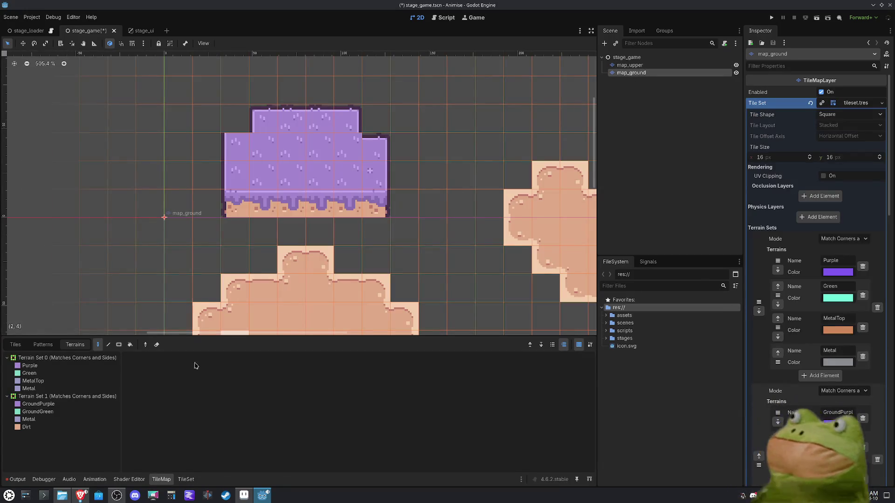
left_click(30, 366)
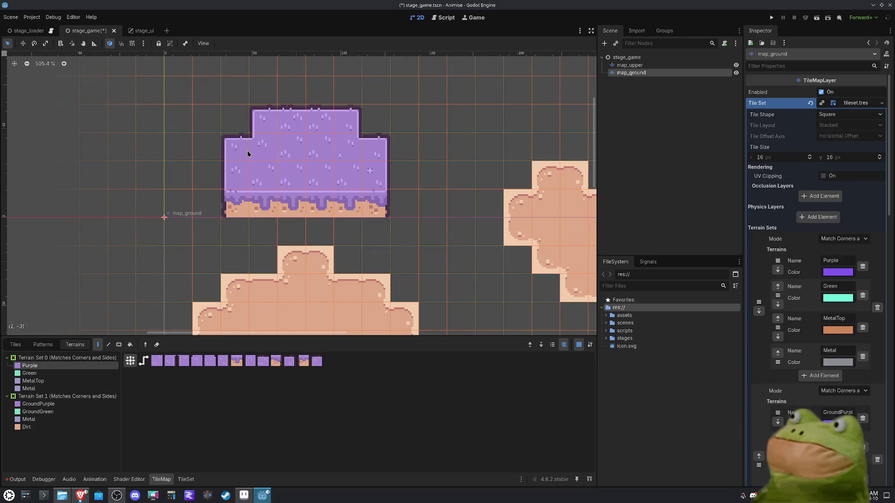
scroll(446, 228, "down", 1)
left_click_drag(357, 231, 282, 229)
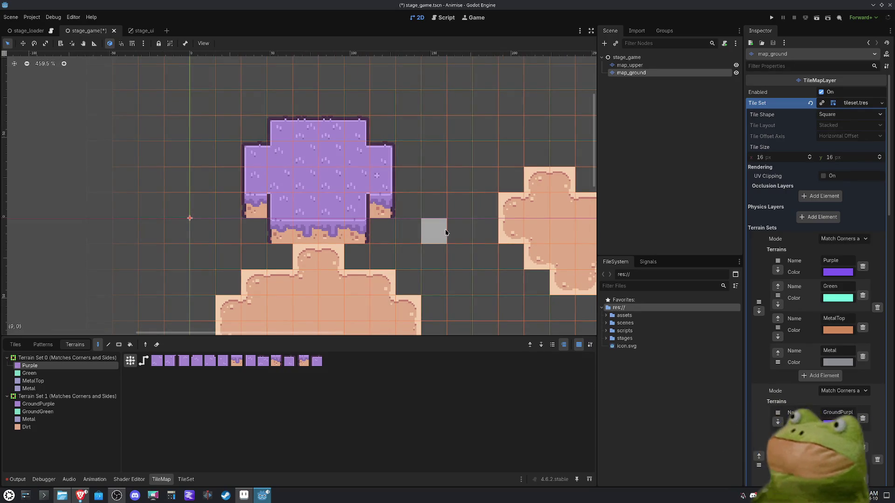
scroll(450, 229, "down", 3)
scroll(447, 232, "down", 5)
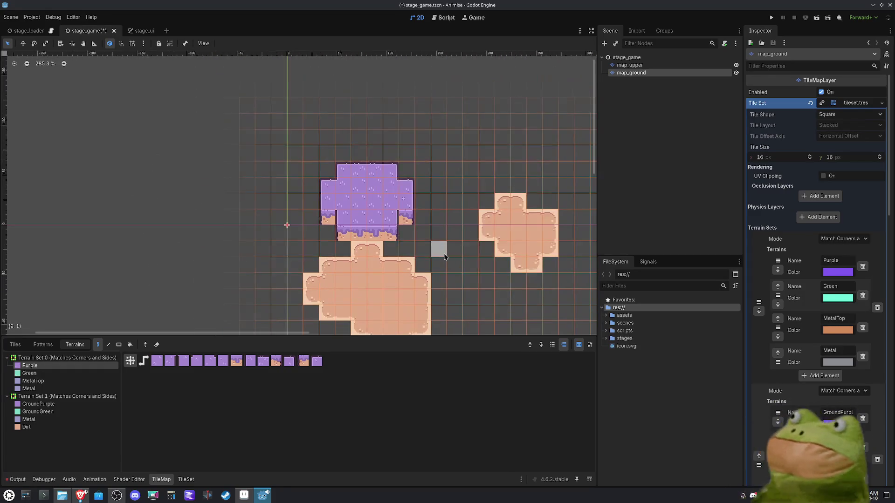
mouse_move(392, 211)
left_mouse_down()
mouse_move(403, 228)
mouse_move(374, 213)
left_mouse_up()
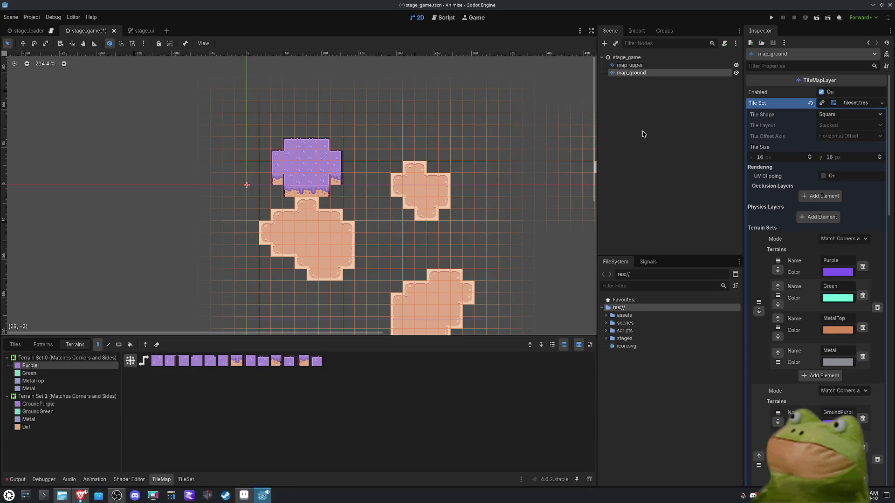
left_click(41, 406)
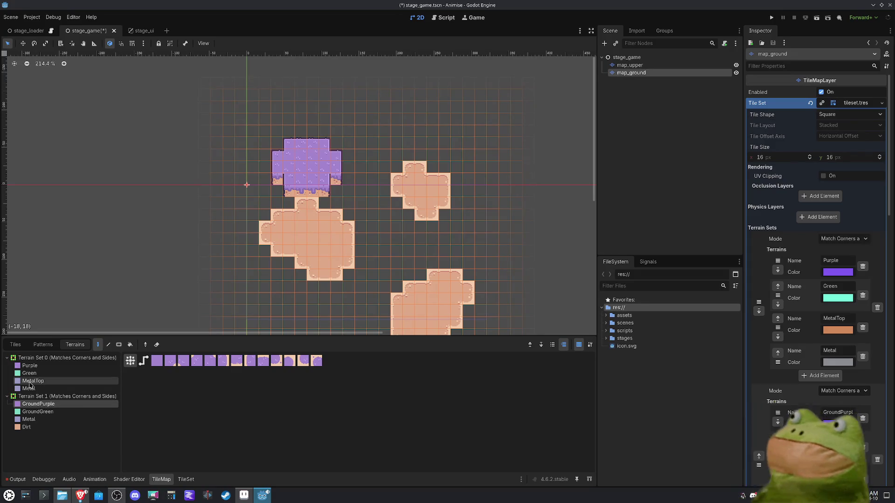
left_click(50, 346)
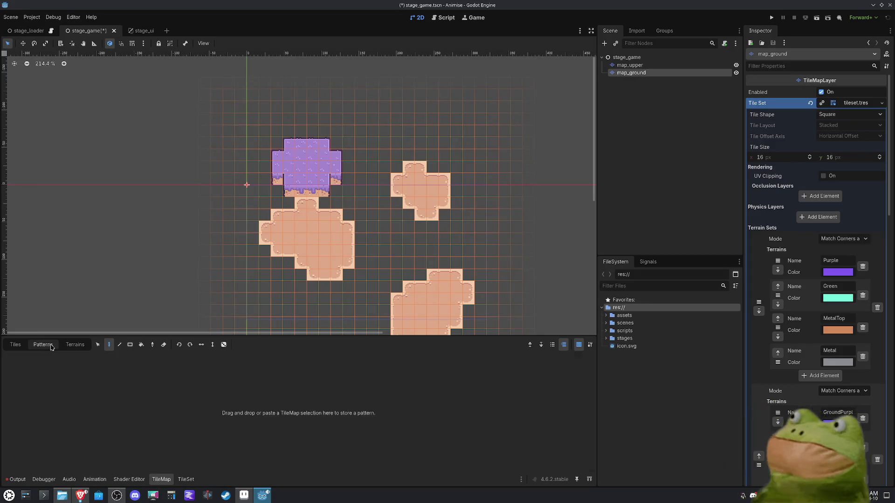
left_click(24, 349)
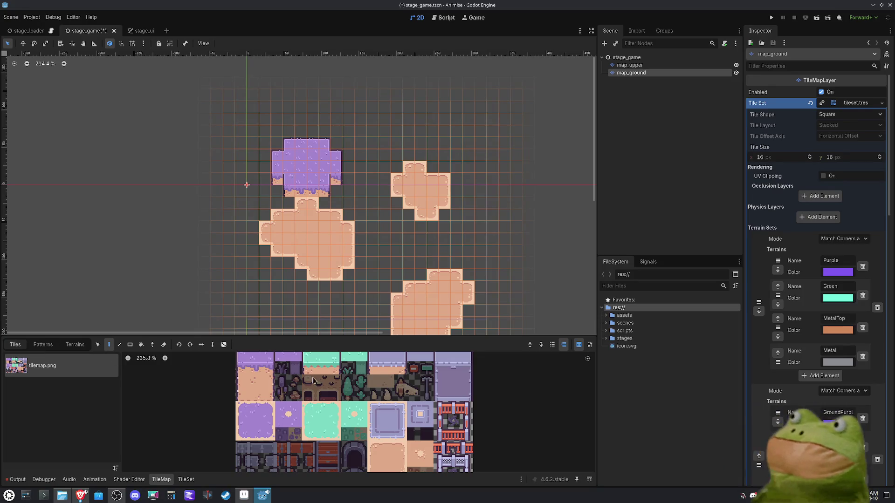
left_click(241, 382)
scroll(293, 189, "up", 1)
scroll(292, 190, "up", 2)
left_click(292, 214)
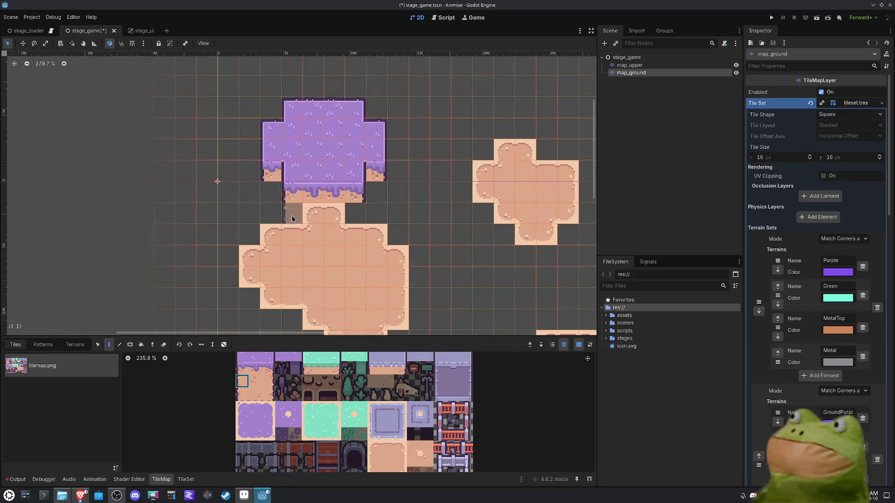
left_click(268, 381)
left_click(325, 314)
left_click_drag(355, 212, 356, 254)
left_click(247, 385)
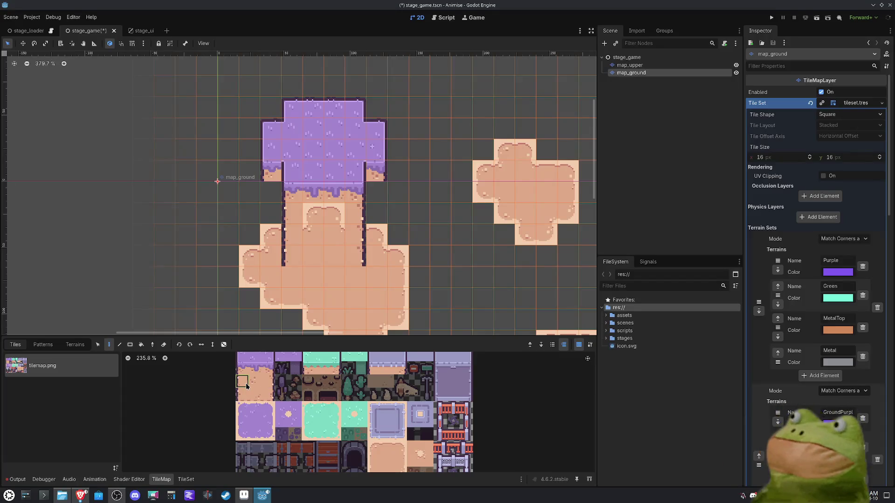
mouse_move(270, 213)
left_mouse_down()
mouse_move(271, 192)
mouse_move(273, 234)
left_mouse_up()
left_click(269, 383)
left_click(379, 195)
left_click_drag(378, 195, 380, 239)
left_click(268, 395)
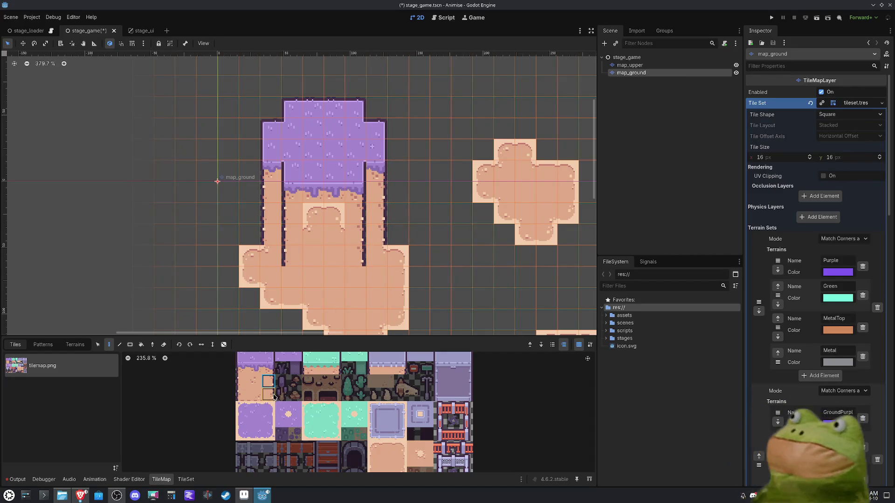
left_click(370, 254)
left_click(362, 278)
left_click(242, 395)
left_click(289, 305)
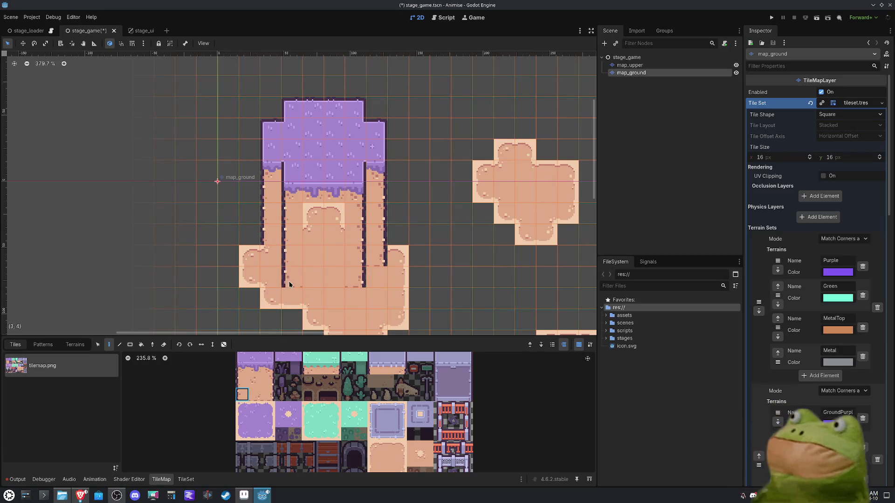
left_click(269, 248)
left_click(255, 394)
scroll(329, 281, "down", 2)
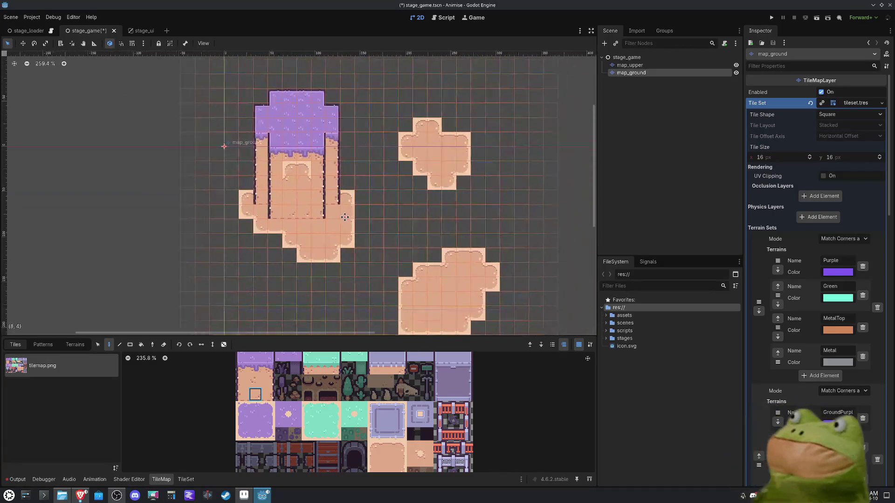
scroll(358, 233, "down", 7)
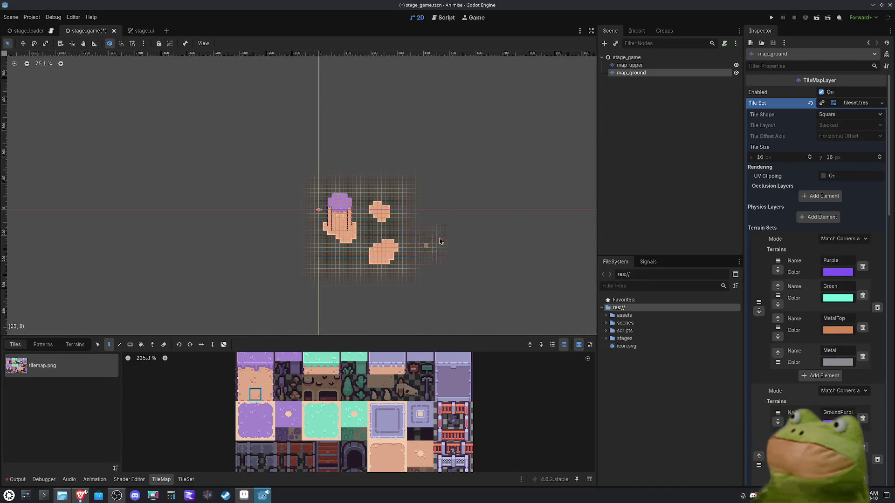
left_click(622, 57)
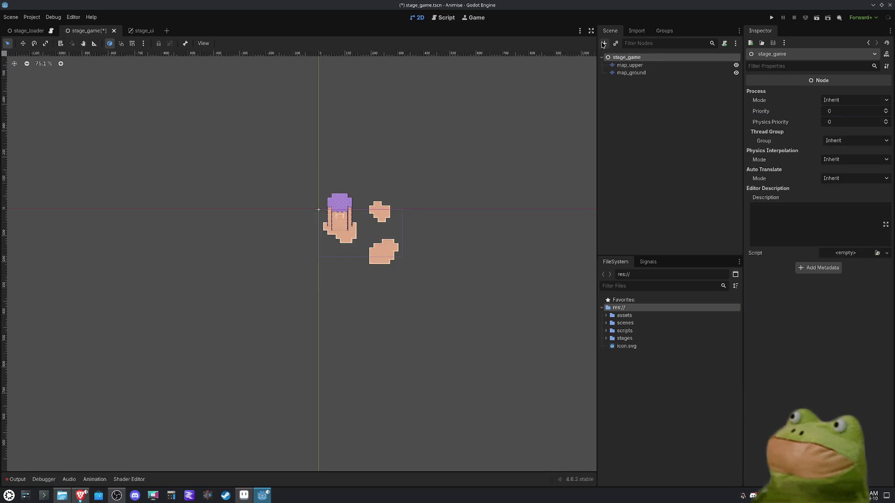
Add a CanvasLayer node and move it to the top of stage_game's children.
left_click(604, 43)
type("colorr")
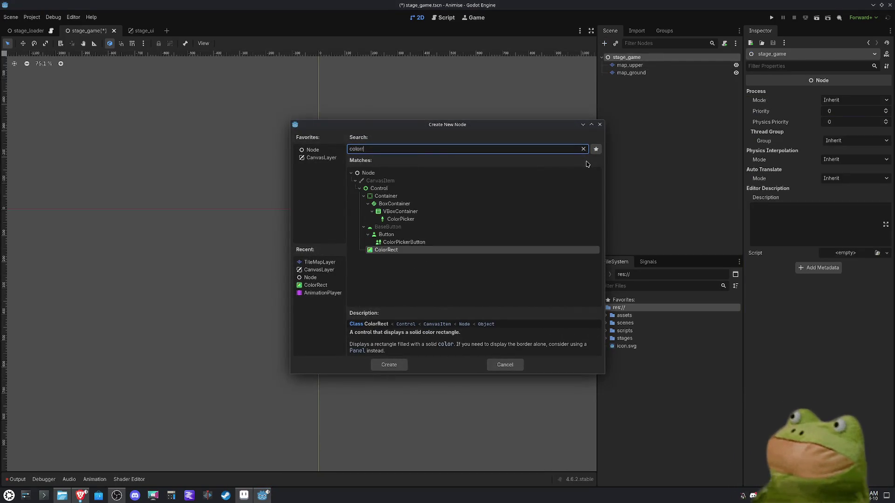
double_click(345, 157)
left_click_drag(622, 83, 620, 62)
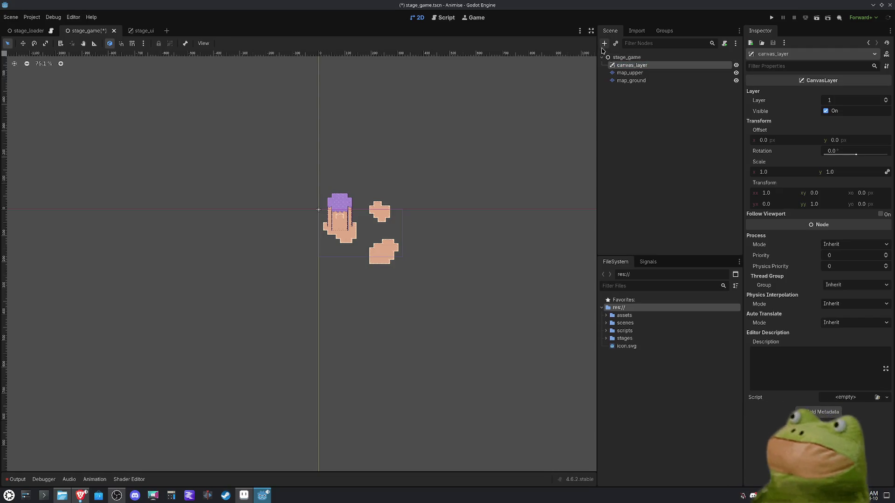
Add a ColorRect under canvas_layer and give it Full Rect anchors.
left_click(604, 43)
type("colorr")
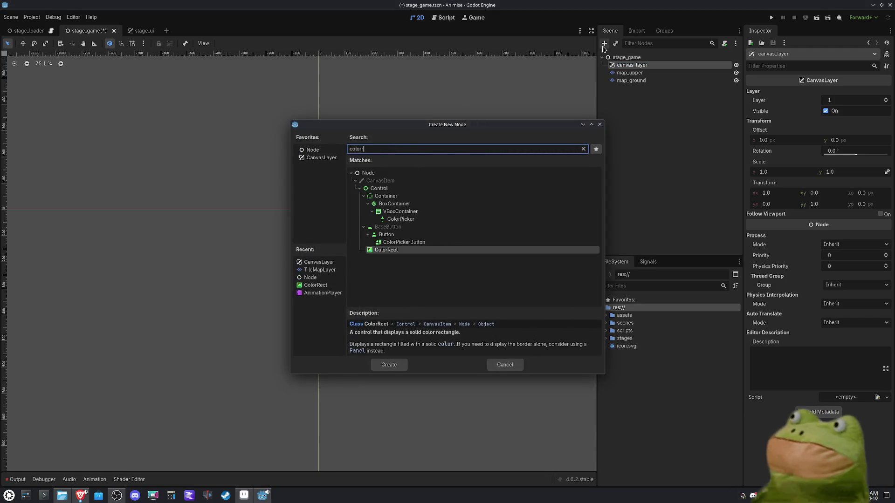
double_click(386, 296)
left_click(223, 43)
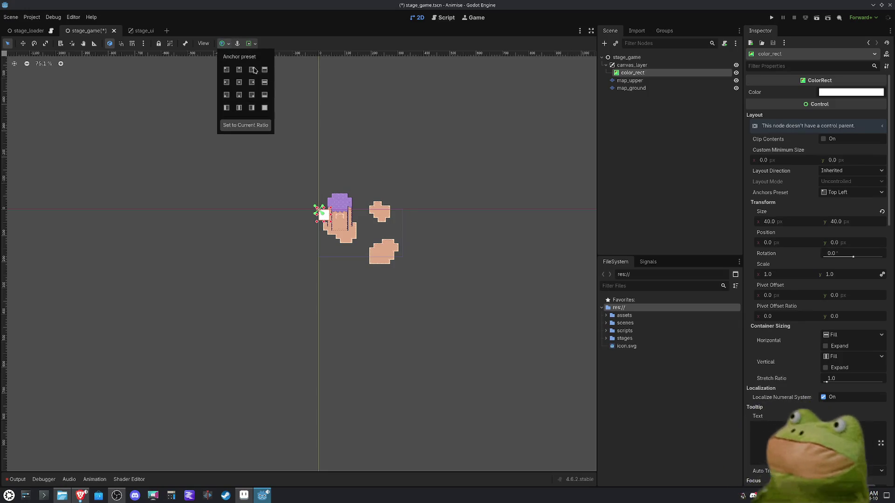
left_click(264, 107)
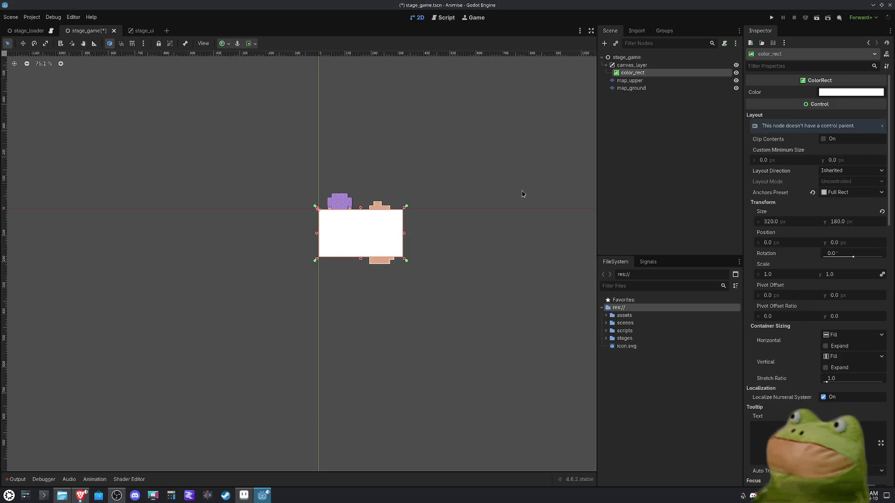
Eyedrop the tan ground colour for the ColorRect, set Mouse Filter to Ignore, and lock it.
scroll(364, 256, "up", 10)
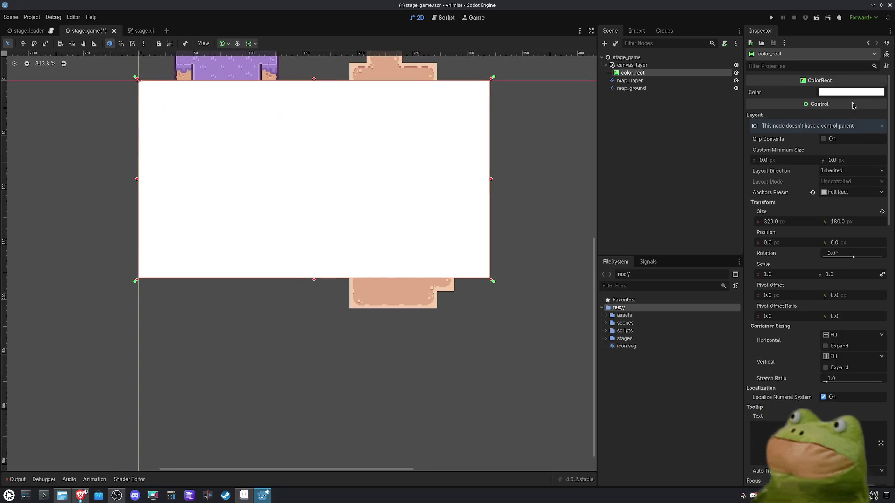
left_click(853, 92)
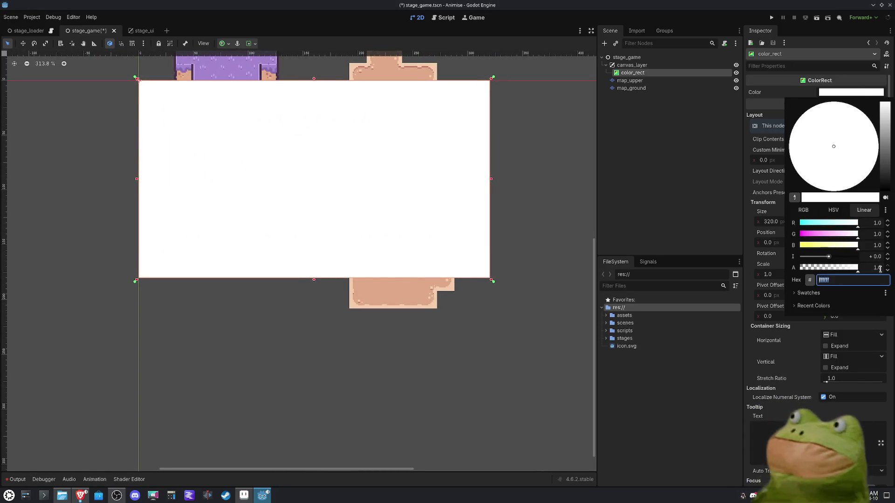
left_click(794, 198)
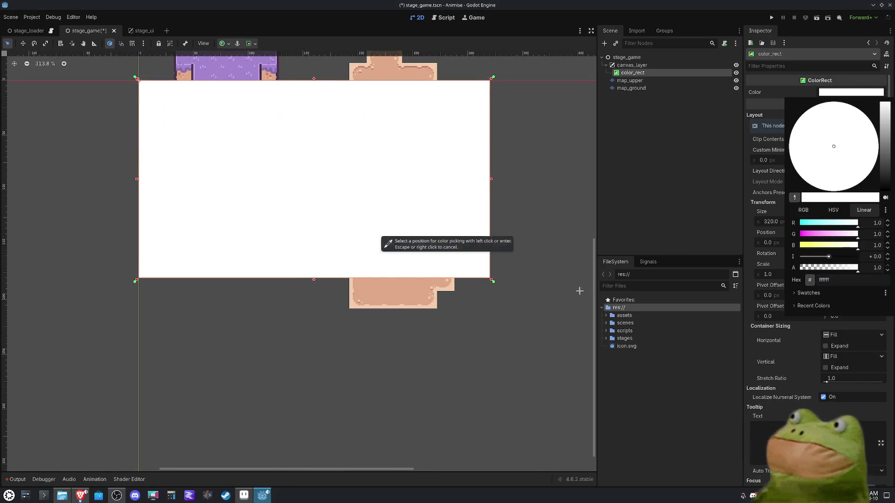
left_click(432, 309)
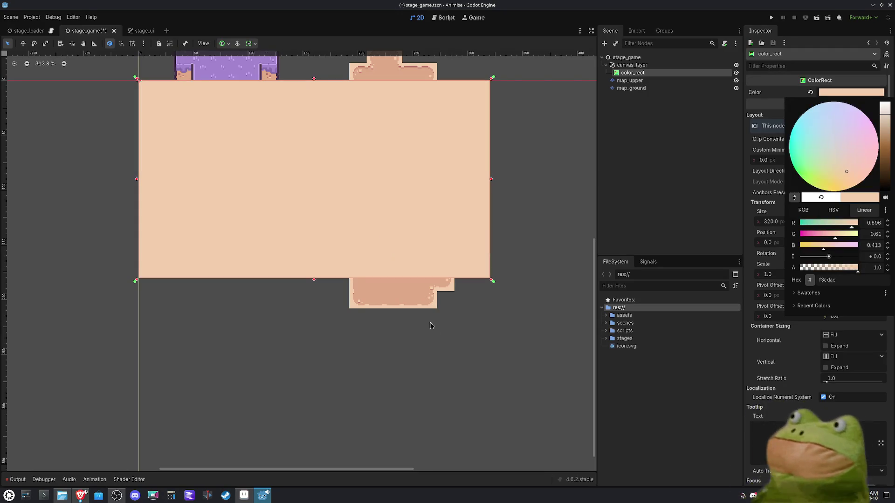
left_click(626, 71)
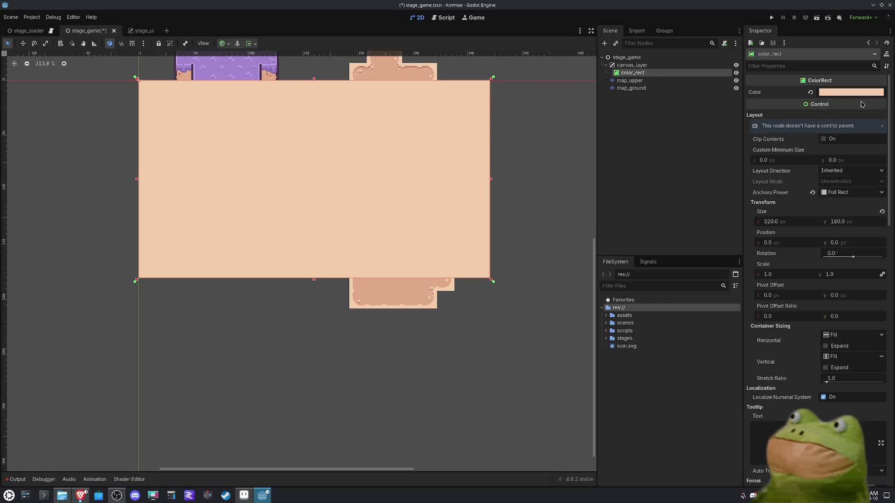
scroll(830, 362, "down", 10)
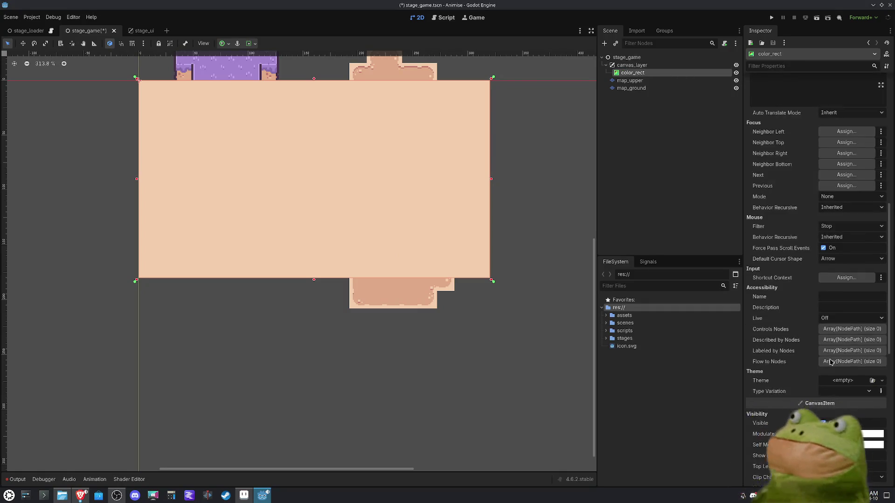
left_click(842, 228)
left_click(839, 255)
left_click(158, 43)
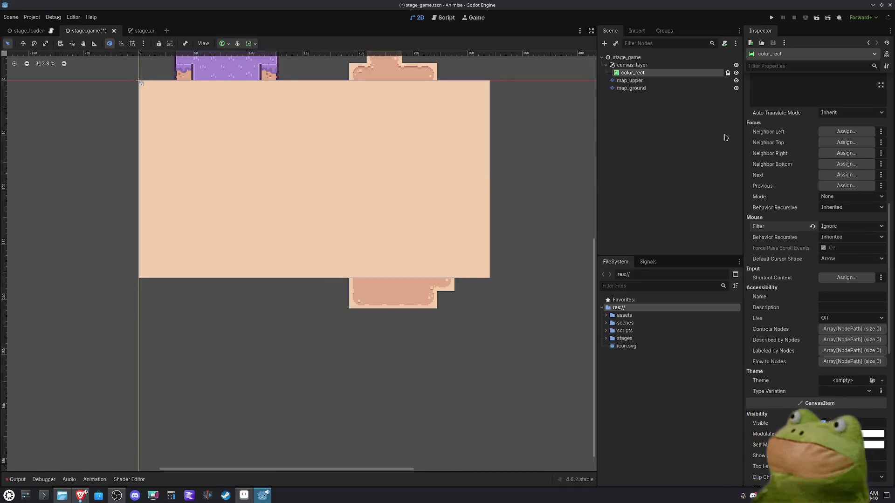
Set canvas_layer's Layer to -1 so the backdrop draws behind the tile maps.
left_click(632, 65)
left_click(856, 111)
left_click(855, 101)
left_click(839, 111)
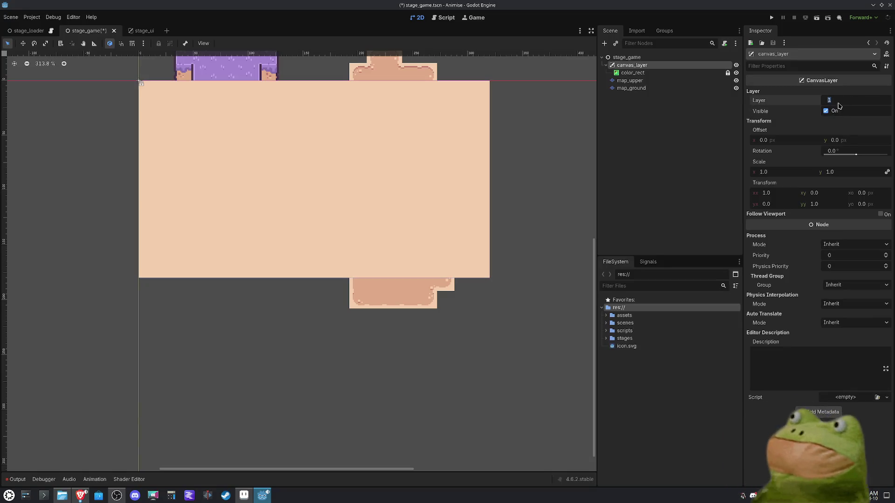
type("1")
key("Return")
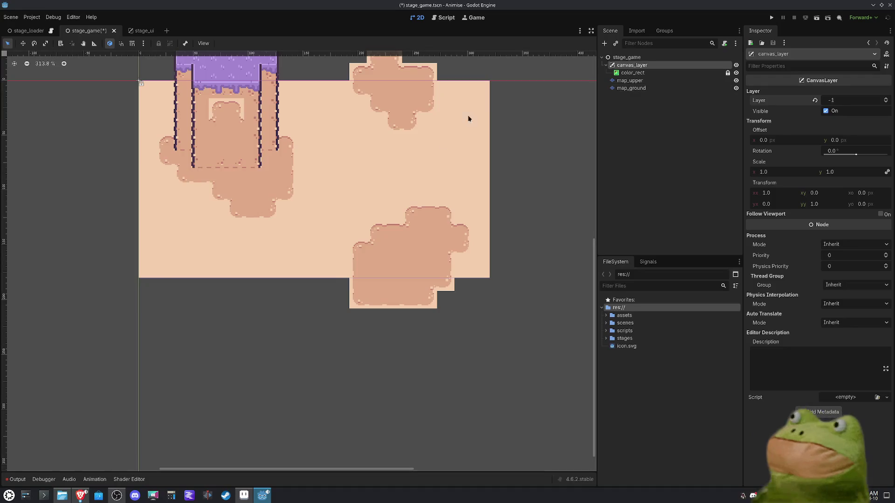
scroll(406, 200, "down", 2)
scroll(406, 256, "up", 3)
scroll(385, 272, "up", 3)
scroll(385, 273, "up", 1)
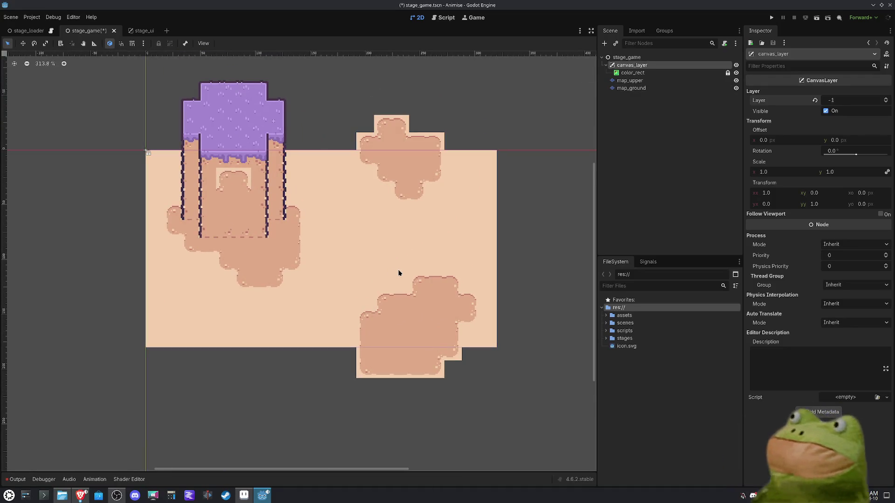
scroll(217, 190, "up", 2)
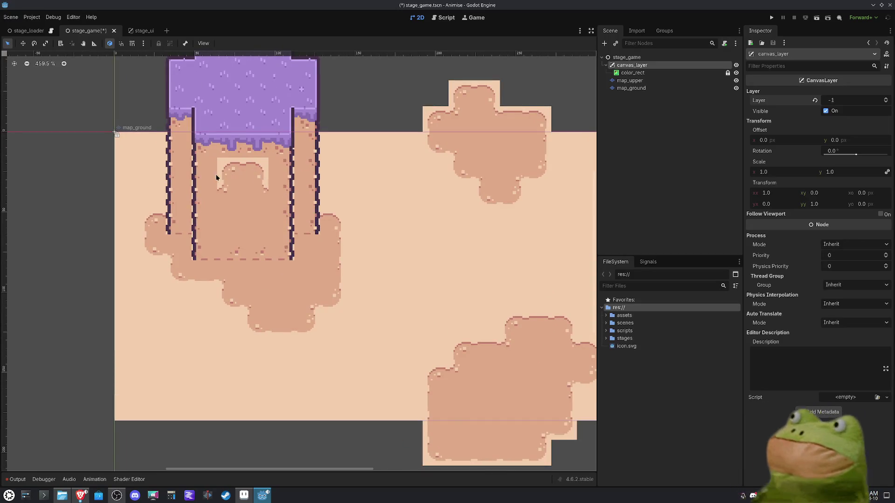
Switch between map_upper and map_ground, ending with map_ground selected for tile editing.
left_click(641, 81)
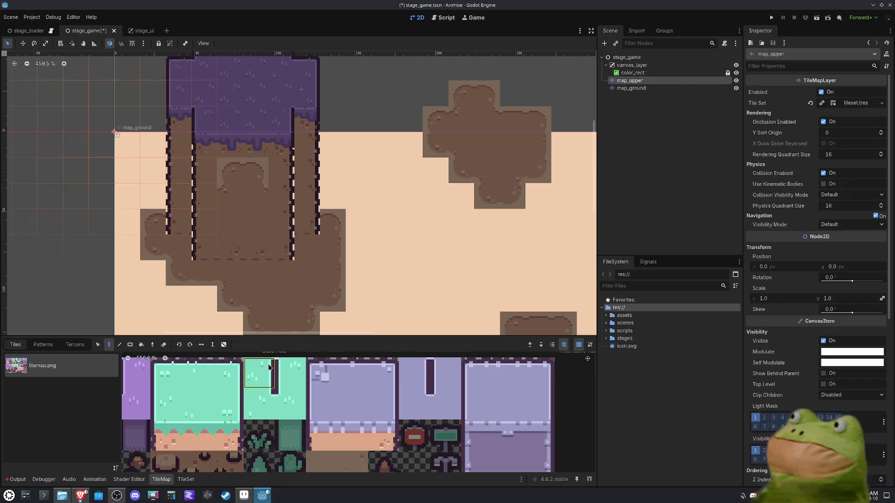
left_click(641, 88)
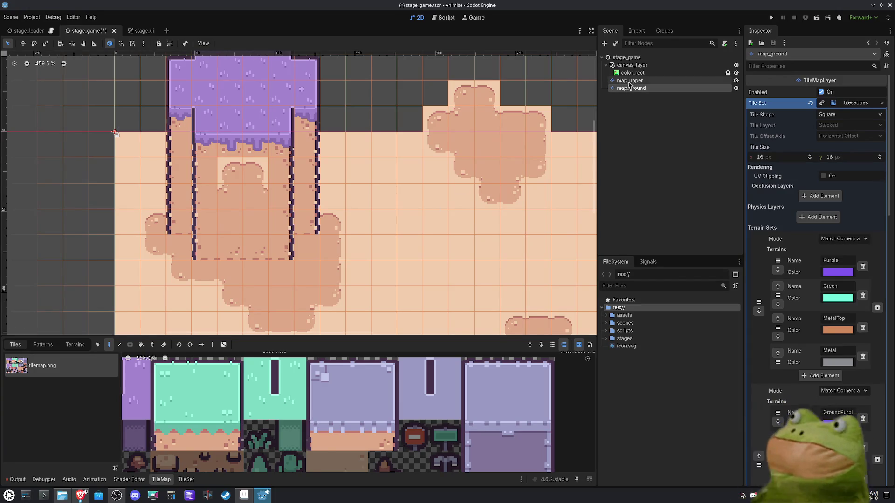
left_click(630, 81)
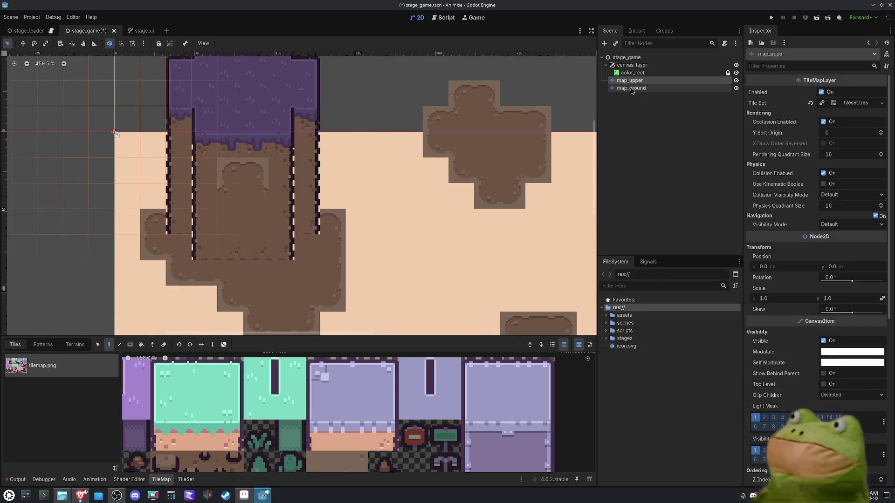
scroll(399, 259, "down", 4)
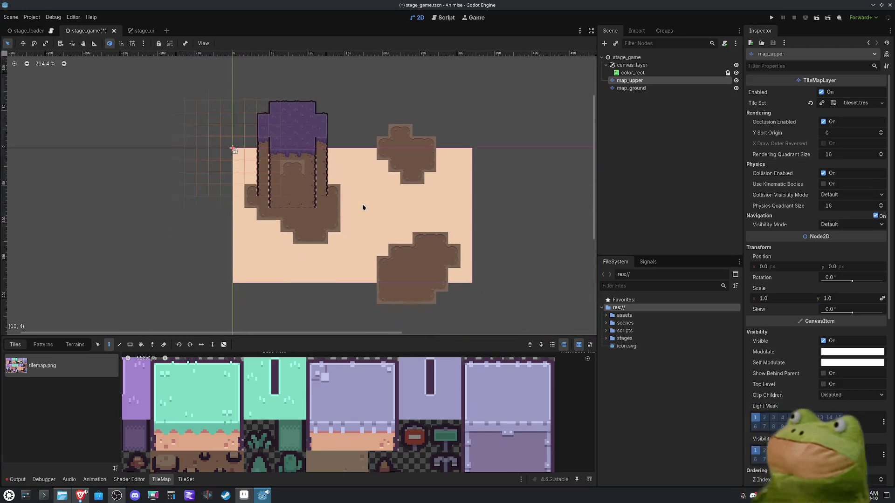
scroll(362, 207, "up", 2)
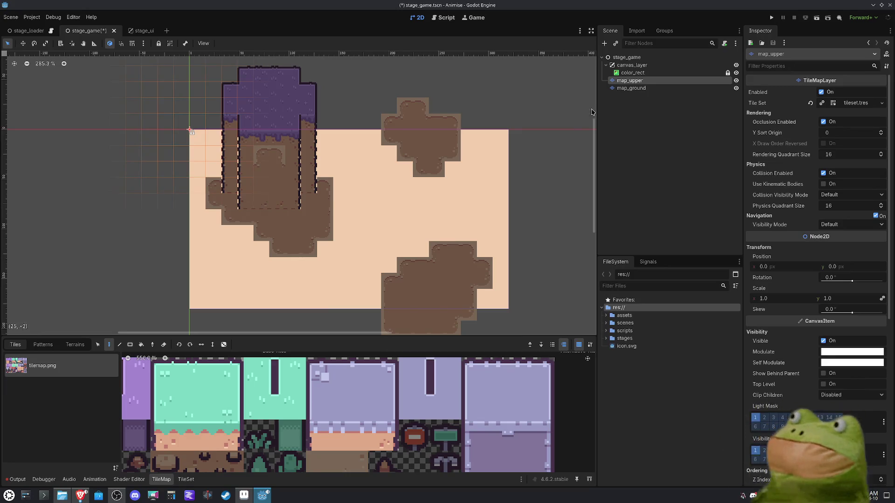
left_click(621, 89)
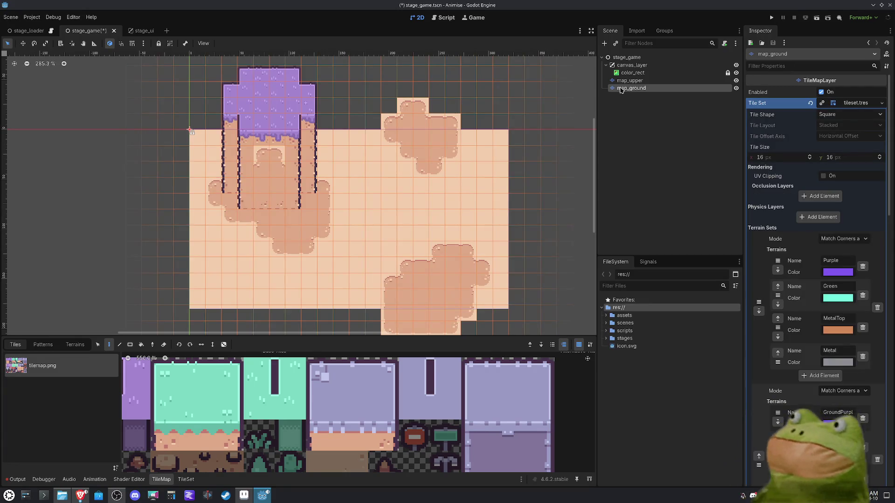
scroll(402, 277, "up", 3)
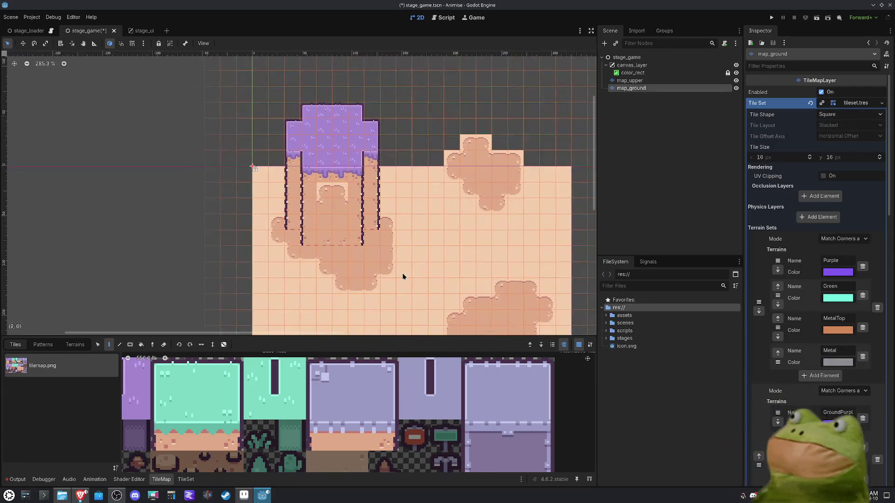
scroll(405, 267, "down", 5)
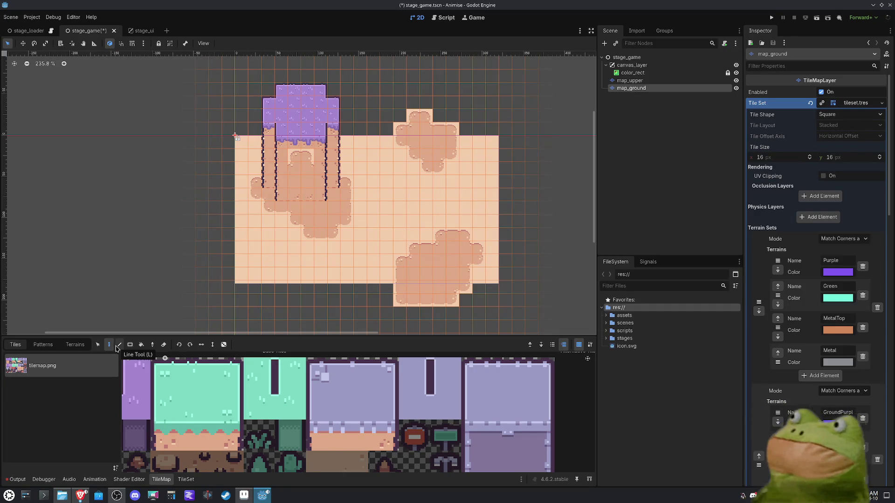
Erase the darker tiles below, right of, and upper right of the purple column.
mouse_move(313, 226)
left_mouse_down()
mouse_move(316, 208)
mouse_move(272, 212)
left_mouse_up()
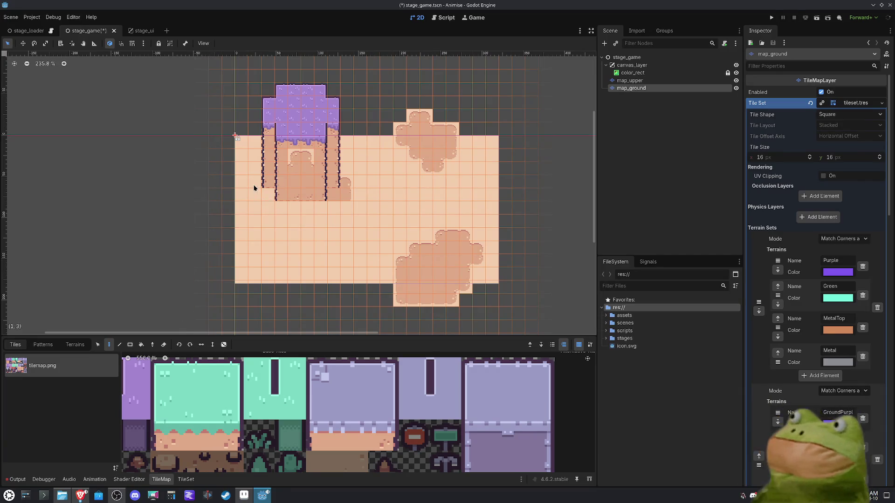
left_click_drag(338, 214, 343, 203)
mouse_move(407, 141)
left_mouse_down()
mouse_move(443, 110)
mouse_move(408, 169)
mouse_move(418, 247)
mouse_move(417, 231)
mouse_move(446, 281)
mouse_move(357, 296)
left_mouse_up()
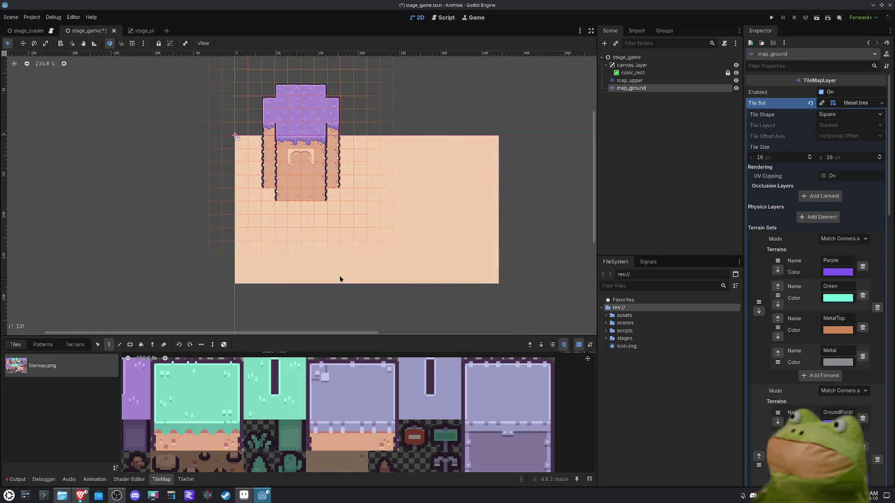
mouse_move(408, 222)
left_mouse_down()
mouse_move(433, 258)
mouse_move(414, 235)
left_mouse_up()
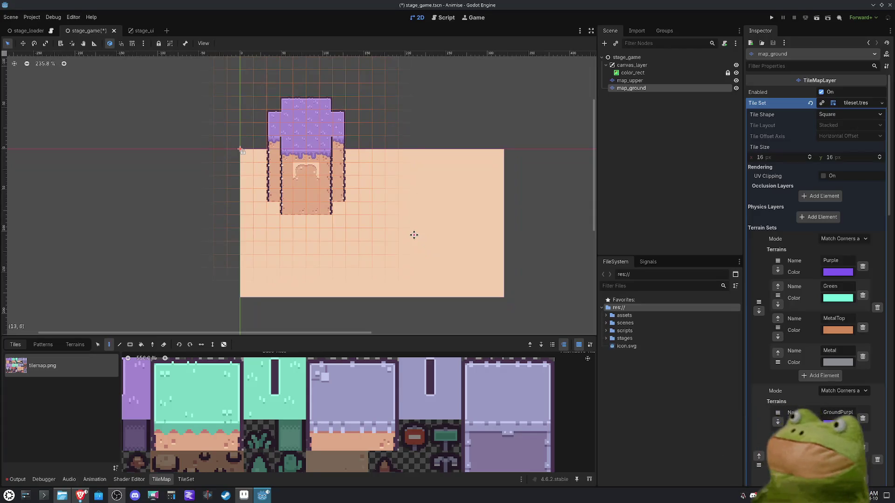
Pick the plain ground tile from the atlas and recentre the view on the pillar.
scroll(349, 416, "down", 1)
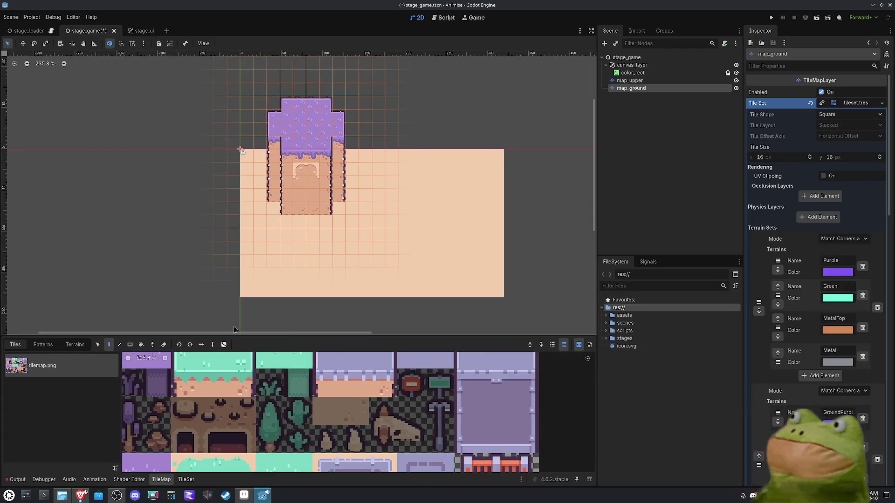
left_click(236, 405)
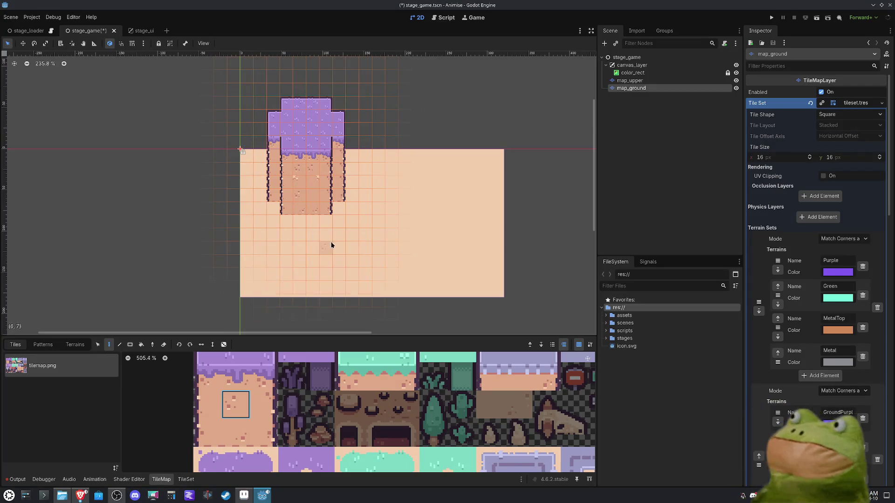
left_click(236, 433)
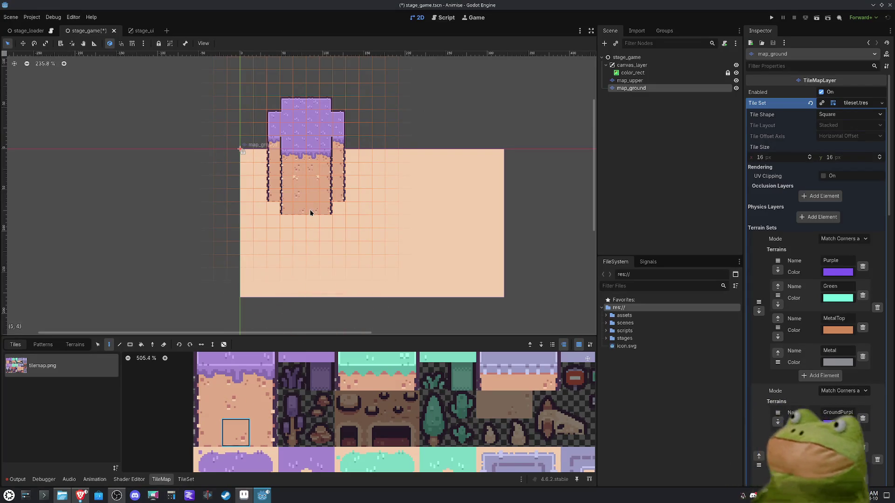
scroll(397, 236, "up", 4)
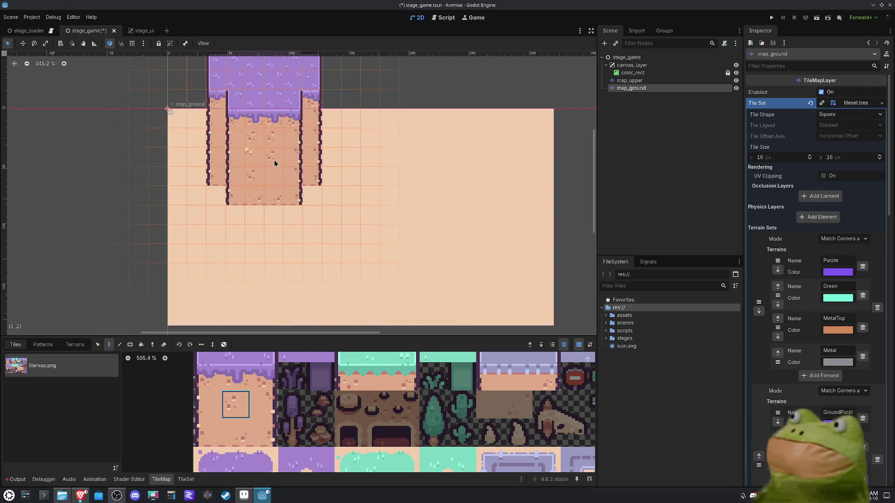
mouse_move(379, 238)
left_mouse_down()
mouse_move(421, 275)
mouse_move(430, 268)
mouse_move(345, 214)
left_mouse_up()
scroll(429, 268, "down", 5)
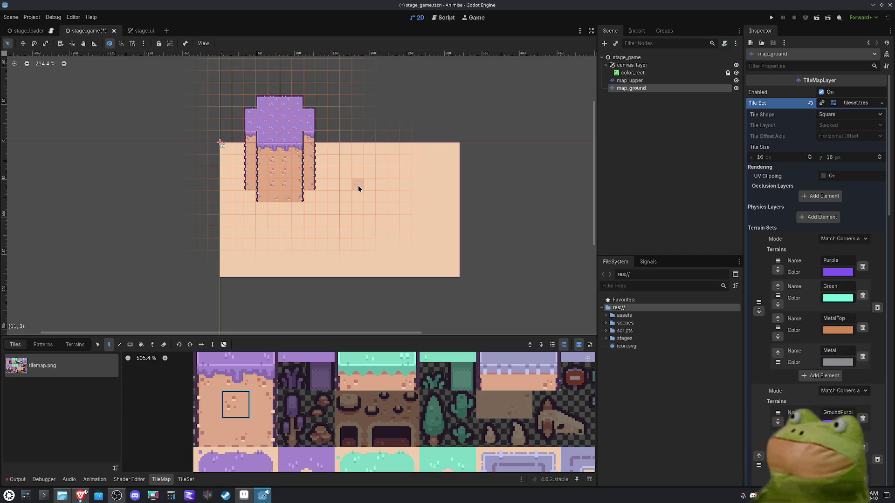
Create a new scene with a CharacterBody2D root node.
left_click(166, 31)
left_click(606, 93)
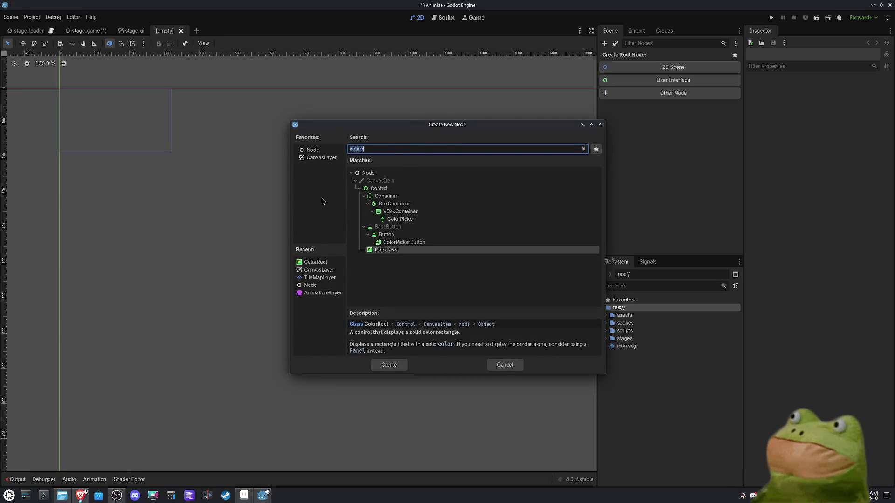
type("charac")
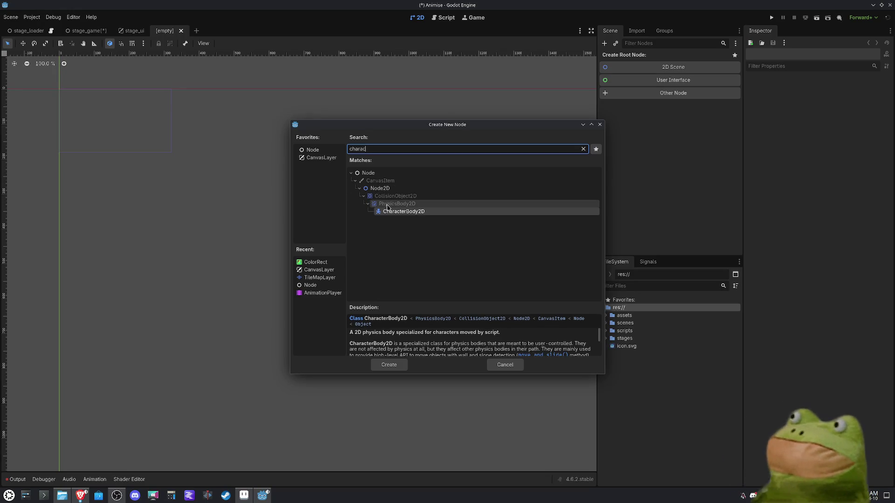
key("Return")
scroll(172, 170, "up", 6)
scroll(237, 159, "up", 3)
left_click_drag(335, 259, 300, 252)
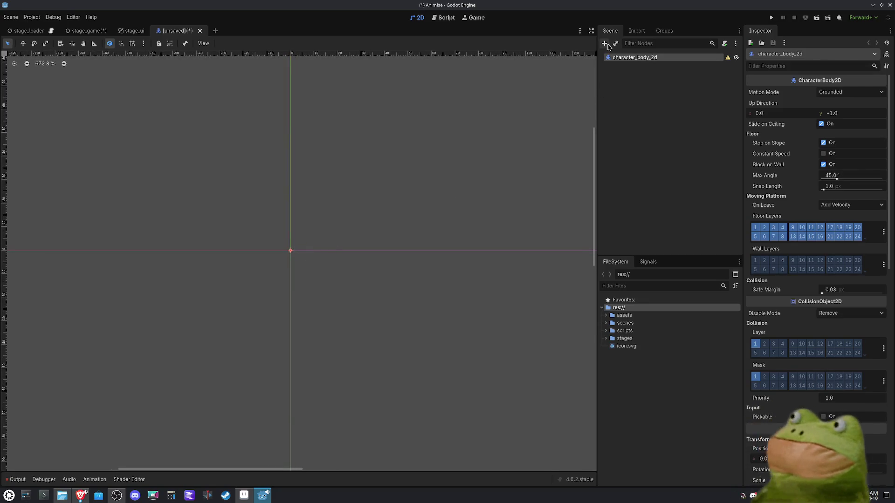
Drag units.png from the assets folder into the scene as a sprite.
left_click(605, 44)
left_click(505, 365)
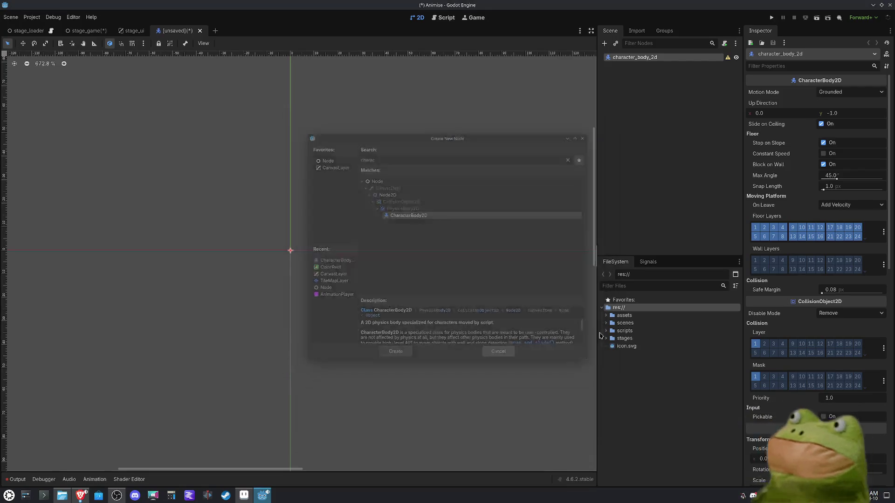
left_click(606, 315)
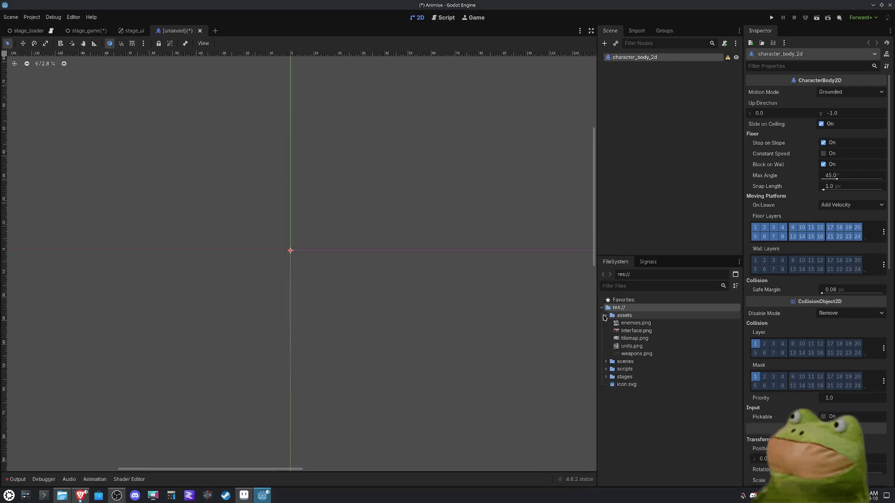
left_click(638, 347)
left_click_drag(633, 349, 370, 227)
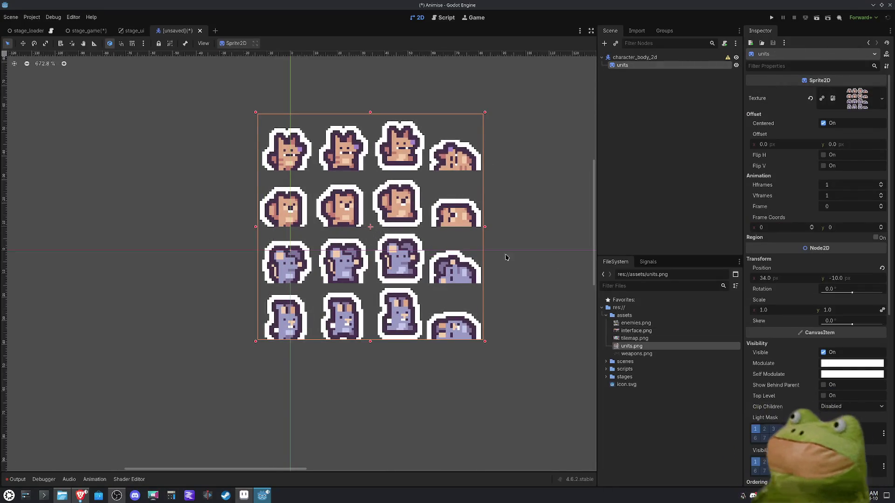
Set the sprite's Hframes and Vframes to 4 and reset its position to the origin.
left_click(882, 184)
left_click(883, 183)
left_click(883, 183)
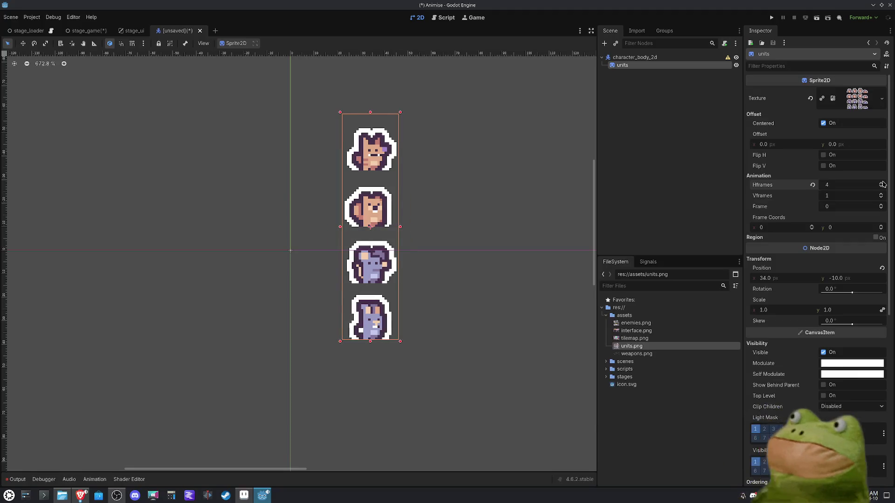
left_click(882, 194)
left_click(882, 194)
left_click(882, 194)
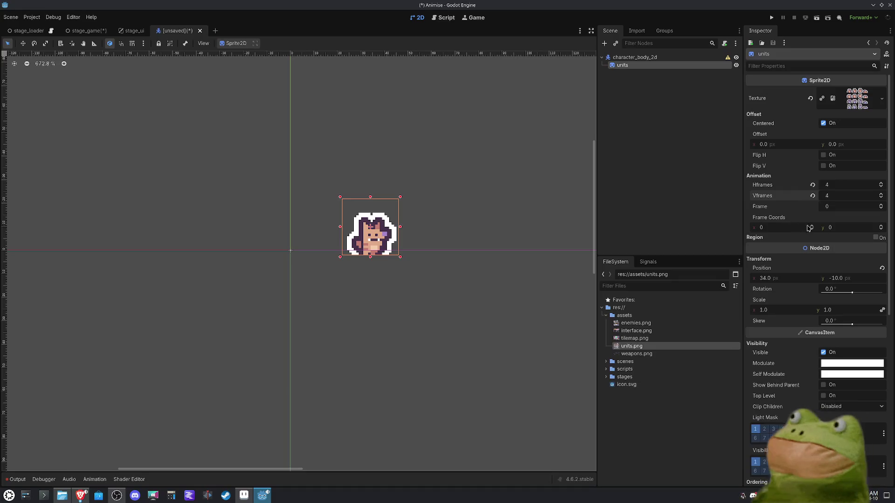
left_click(882, 269)
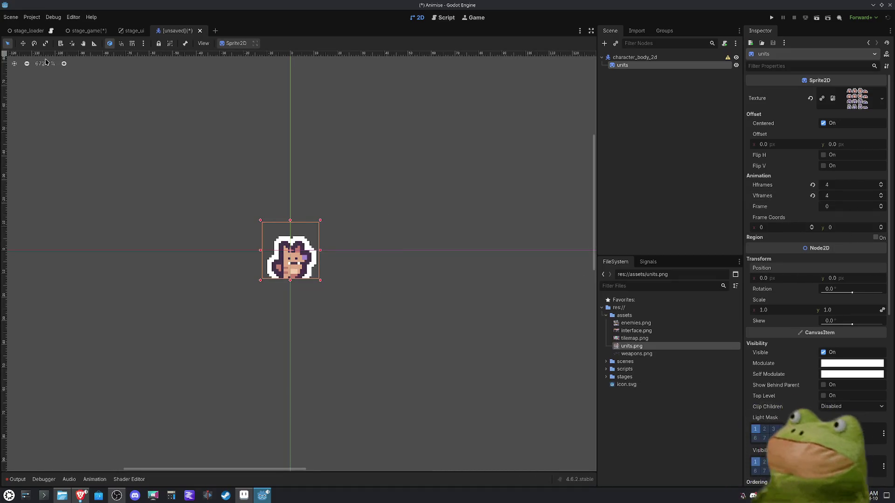
Move the sprite's pivot to its feet and rest the feet on the origin.
left_click(72, 43)
scroll(259, 274, "up", 3)
scroll(300, 264, "up", 4)
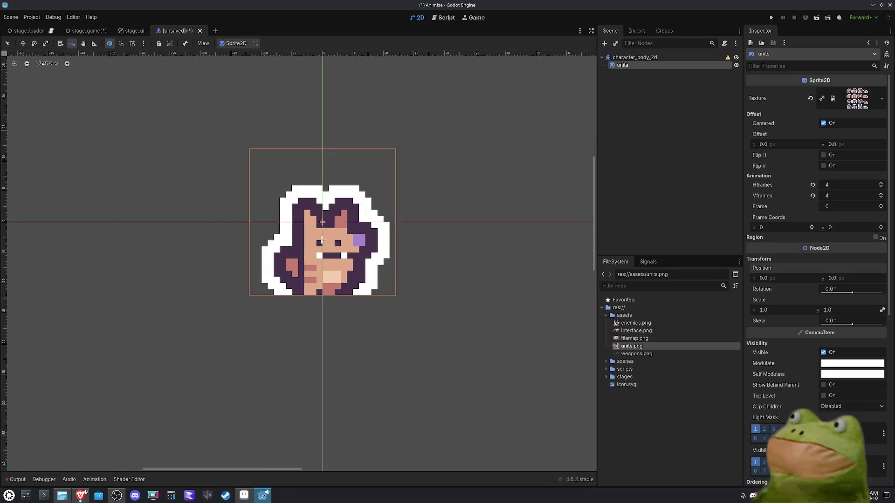
left_click_drag(326, 223, 323, 290)
left_click(23, 43)
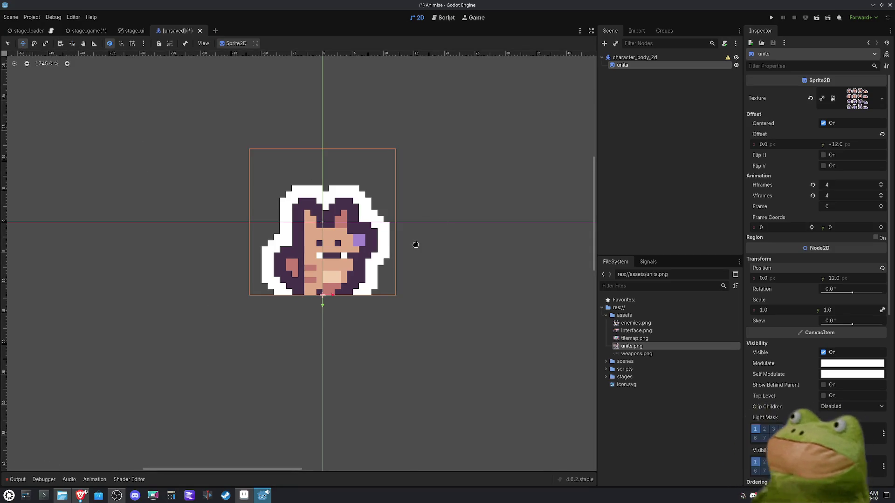
left_click_drag(415, 244, 415, 172)
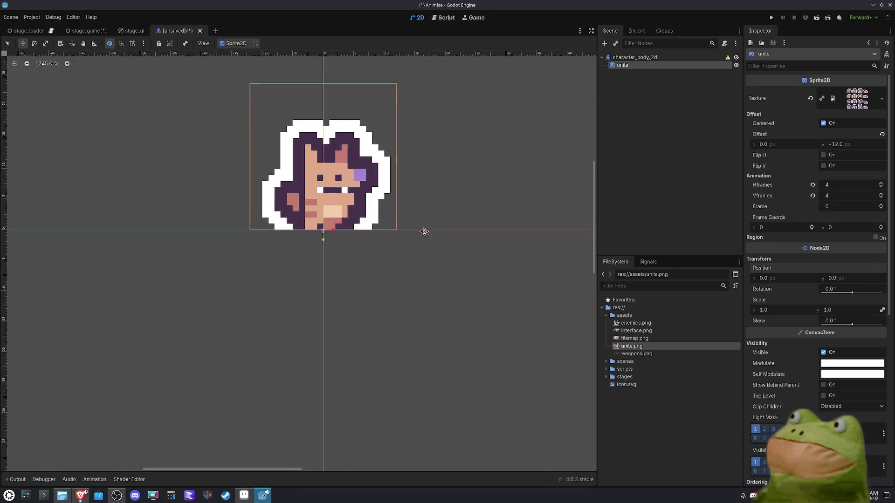
left_click(638, 59)
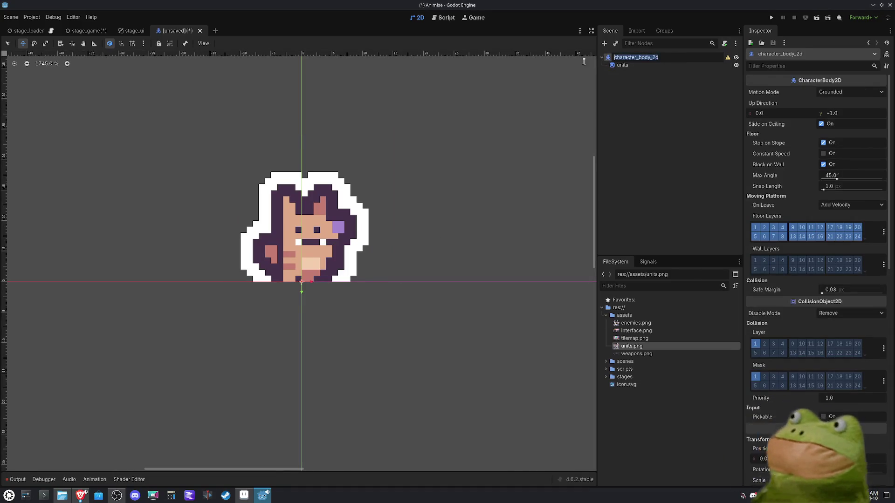
Rename the root node to player and save it as player.tscn in a new scenes/units folder.
type("pl")
key("Return")
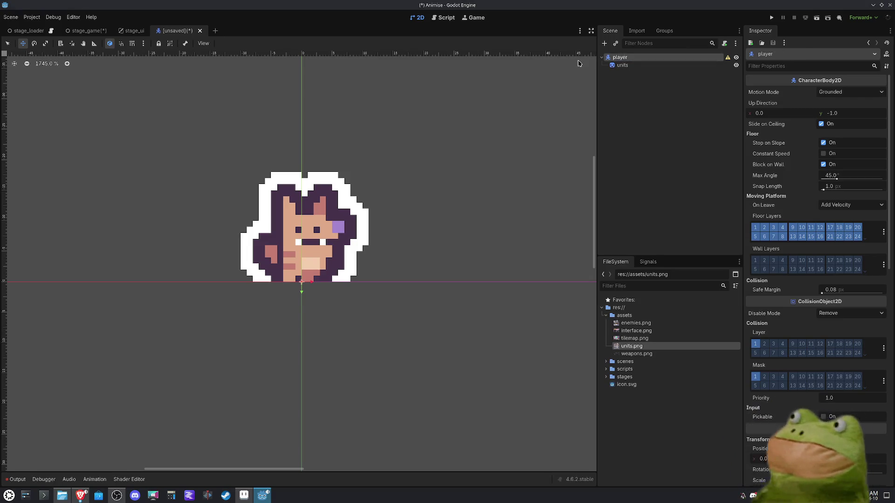
key("ctrl+s")
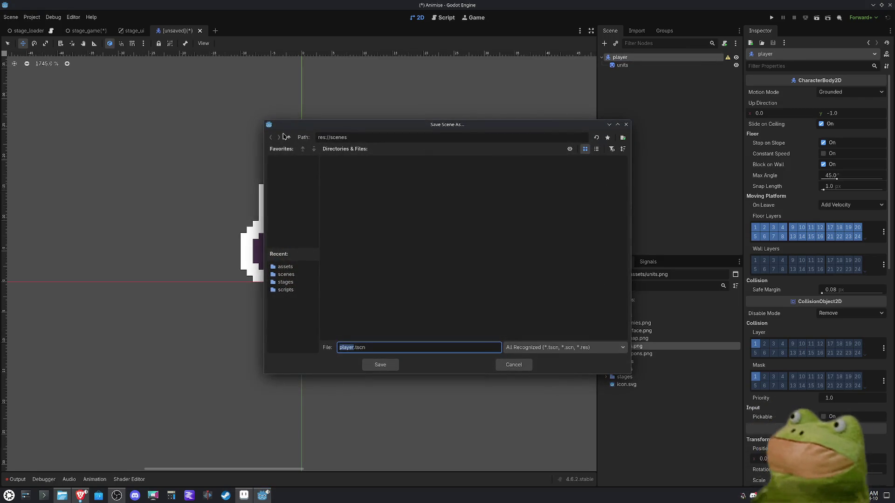
left_click(289, 138)
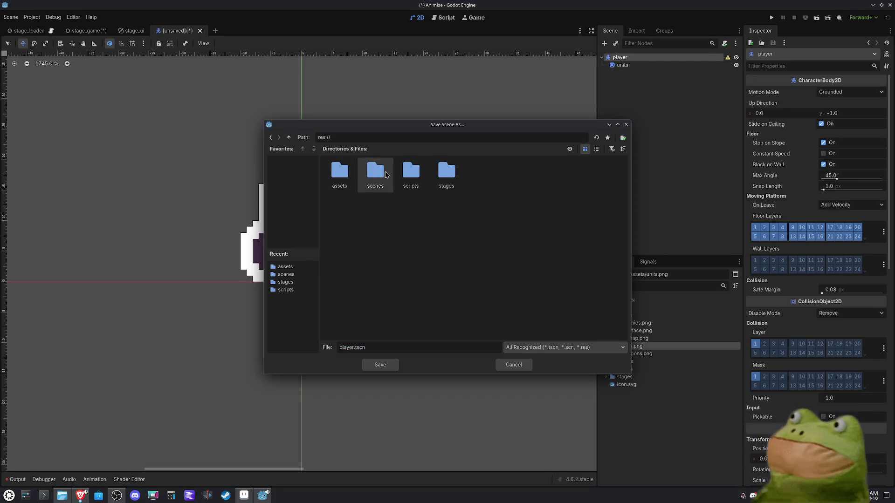
double_click(378, 172)
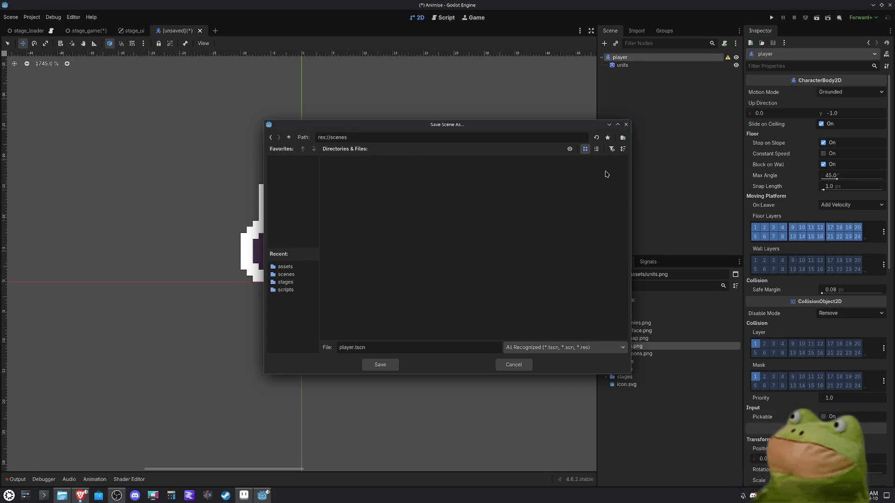
left_click(623, 137)
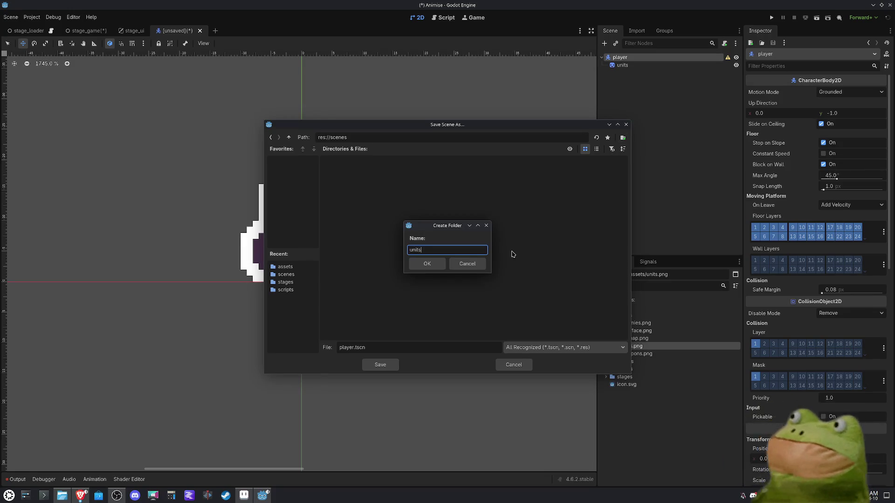
key("Return")
left_click(381, 365)
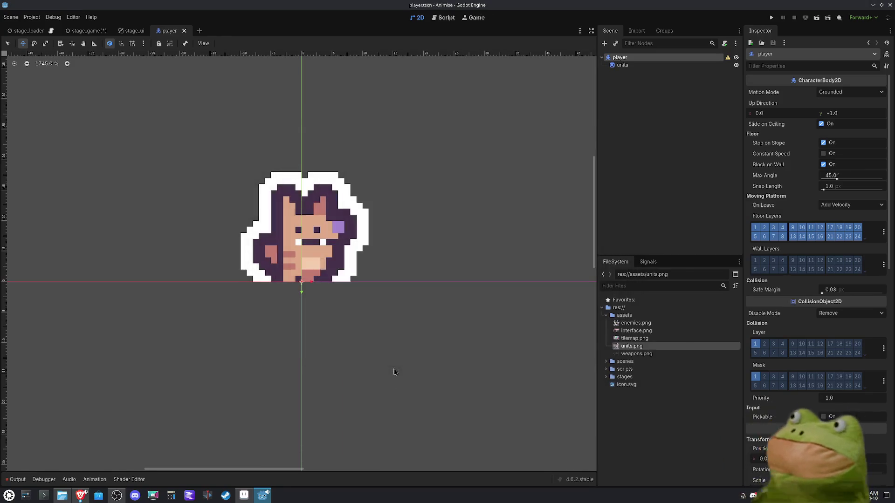
scroll(378, 214, "up", 1)
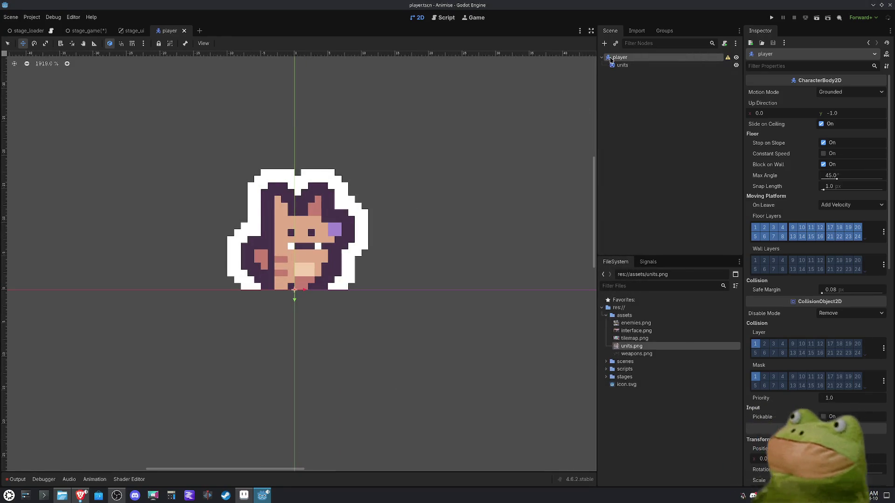
left_click(605, 42)
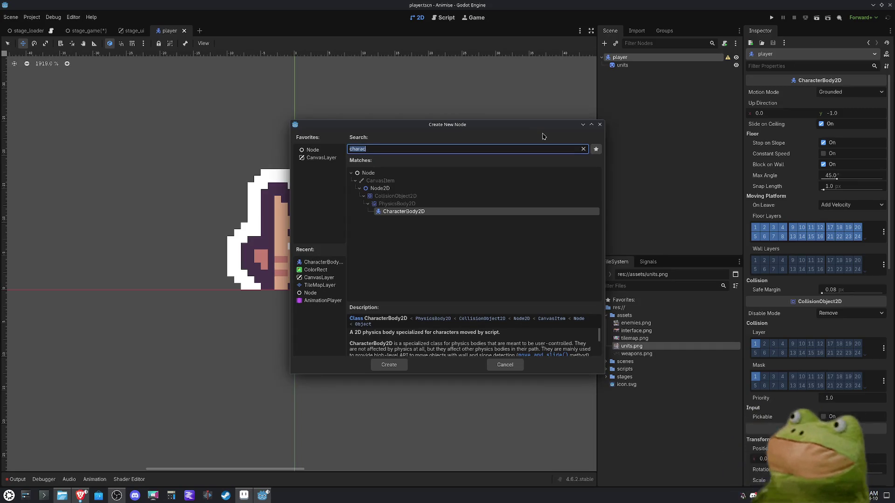
Add a CollisionShape2D under player with a CircleShape2D shrunk to about 55 px radius.
type("p")
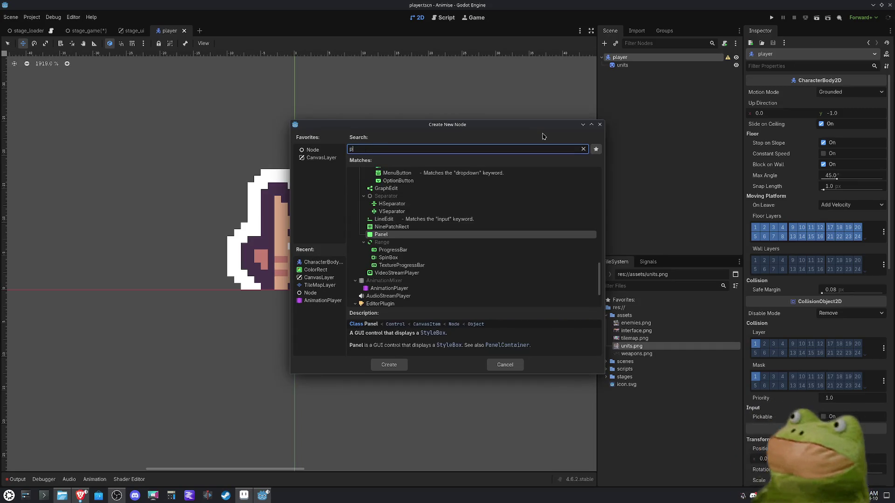
key("BackSpace")
type("collis")
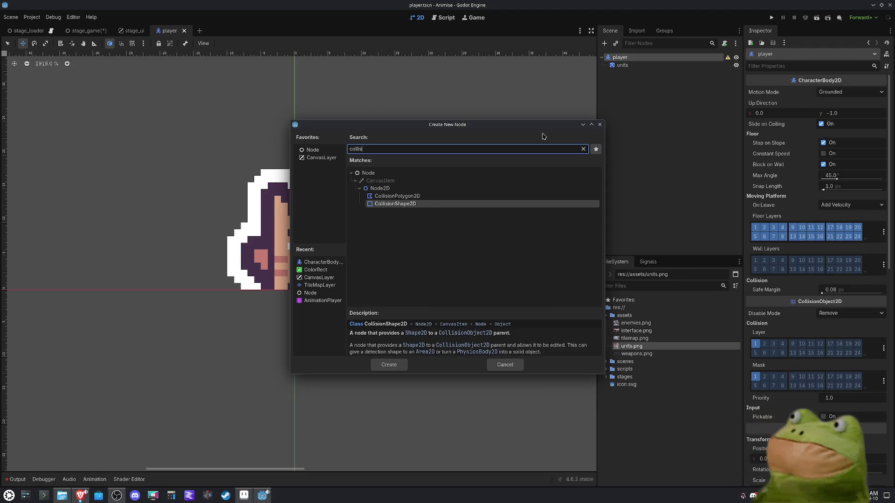
double_click(411, 204)
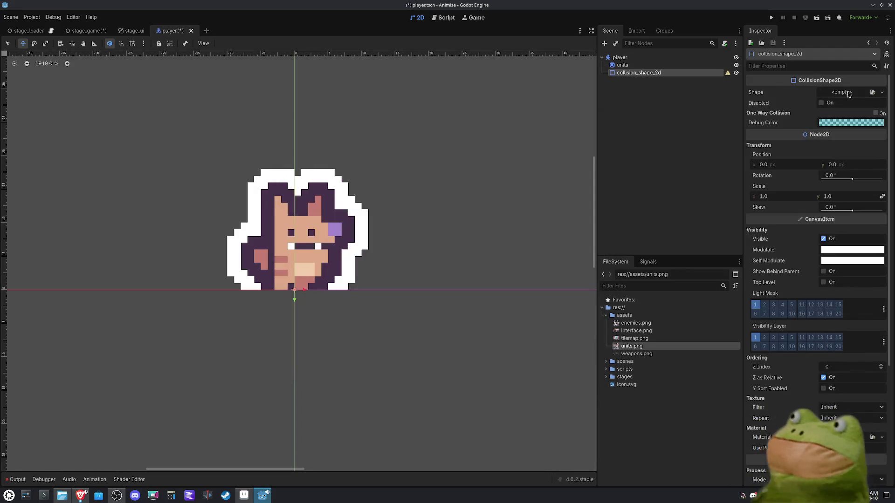
left_click(885, 95)
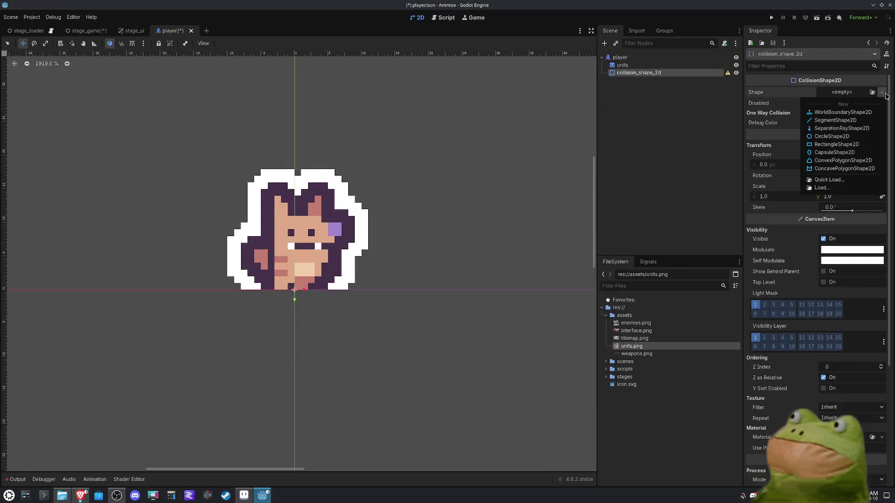
left_click(834, 137)
left_click_drag(362, 289, 318, 291)
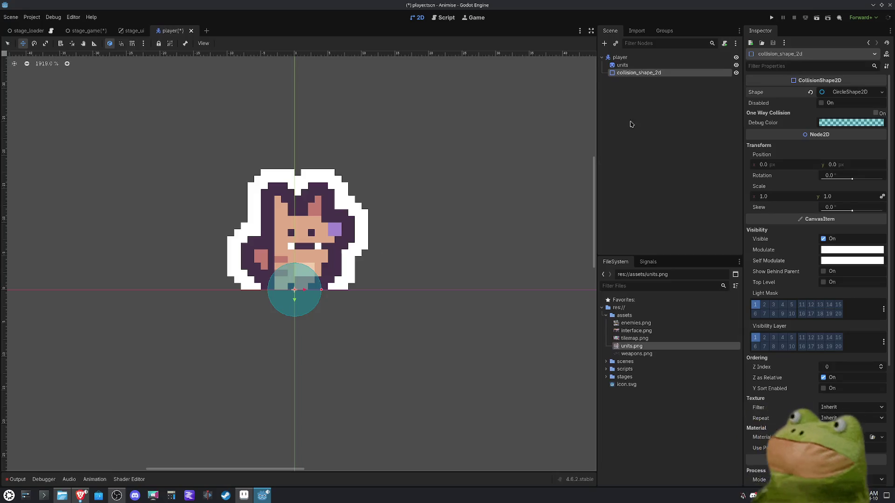
left_click(618, 57)
Add an Area2D child node under player.
left_click(605, 44)
type("are")
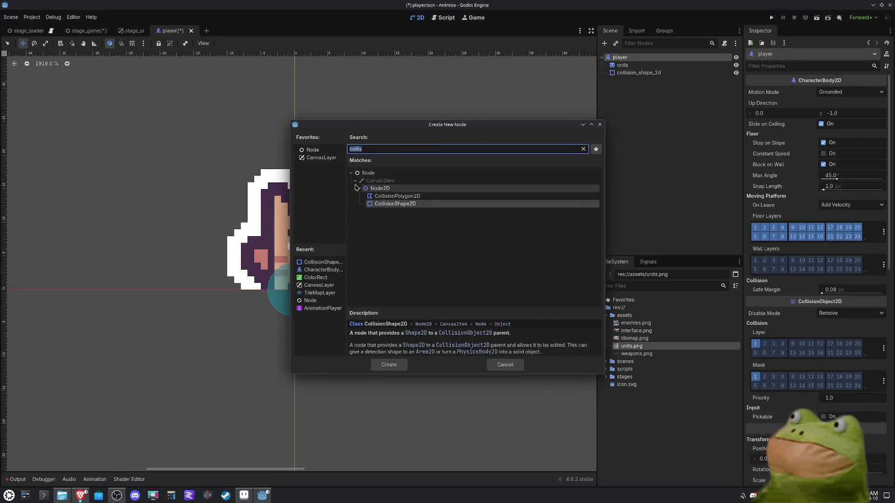
type("a")
double_click(397, 207)
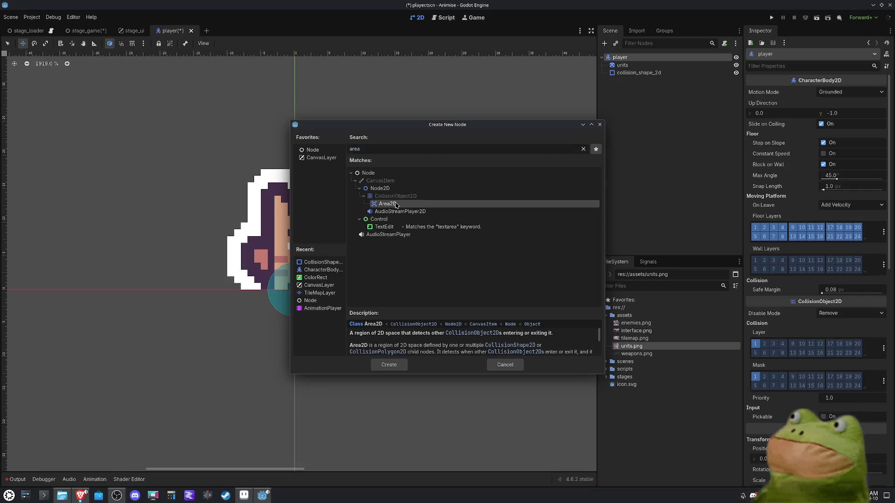
Move the player from collision layer 1 to layer 2 and add layer 2 to its mask.
left_click(620, 57)
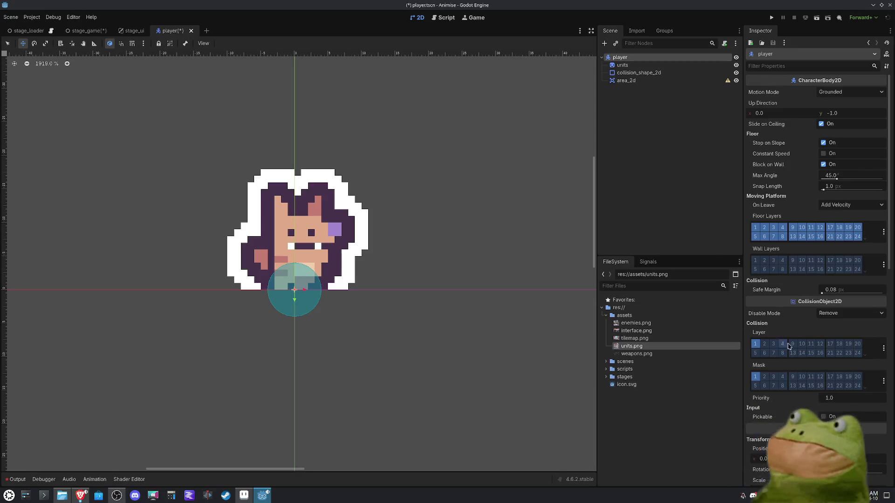
left_click(765, 344)
left_click(756, 344)
left_click(765, 377)
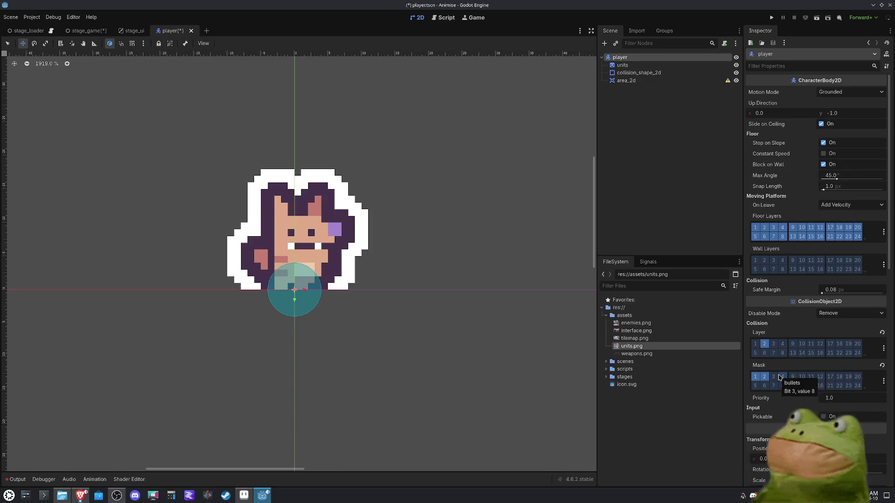
Rename the shape to collision and the Area2D to area_body, placing area_body directly under player.
left_click(630, 73)
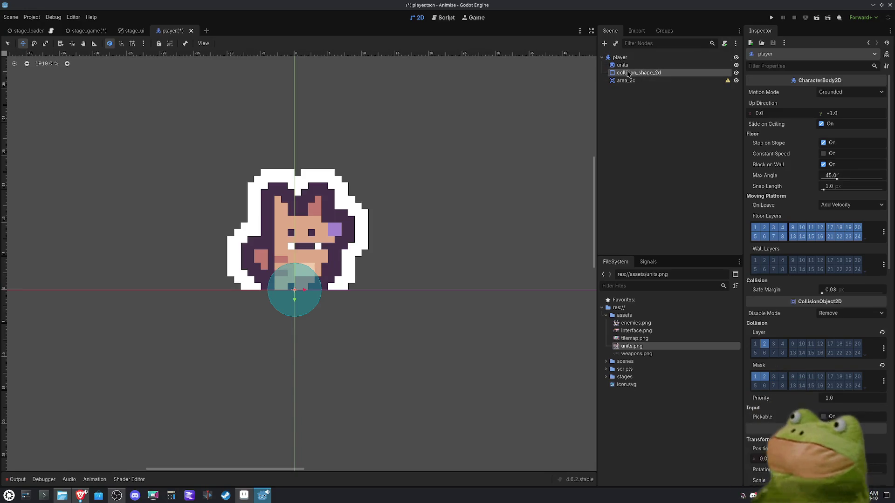
key("F2")
type("collision")
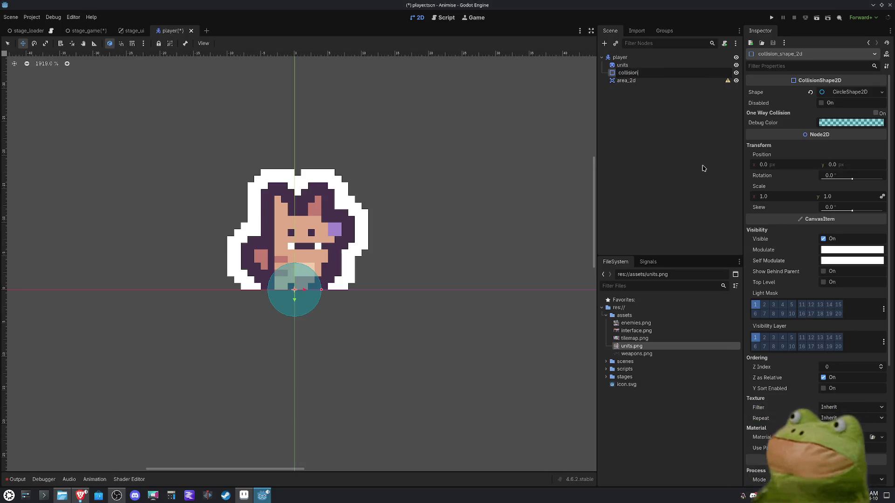
key("Return")
key("Down")
key("F2")
key("End")
key("BackSpace")
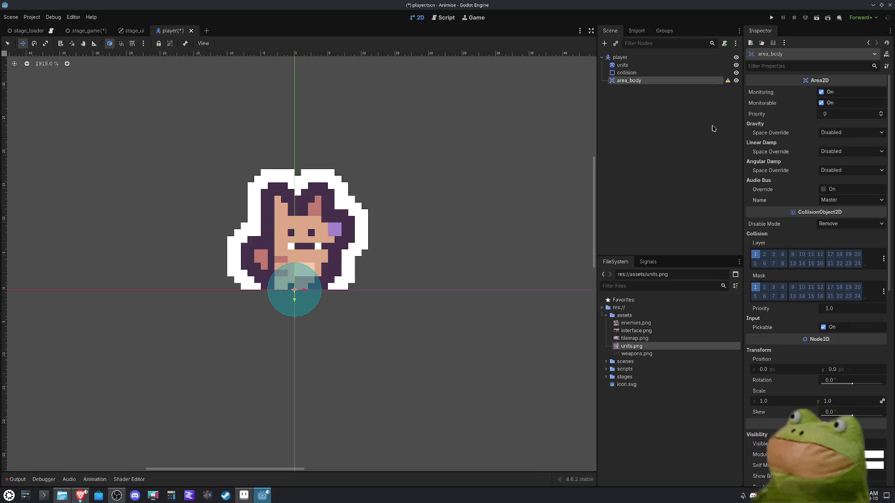
left_click_drag(625, 80, 621, 64)
left_click(605, 43)
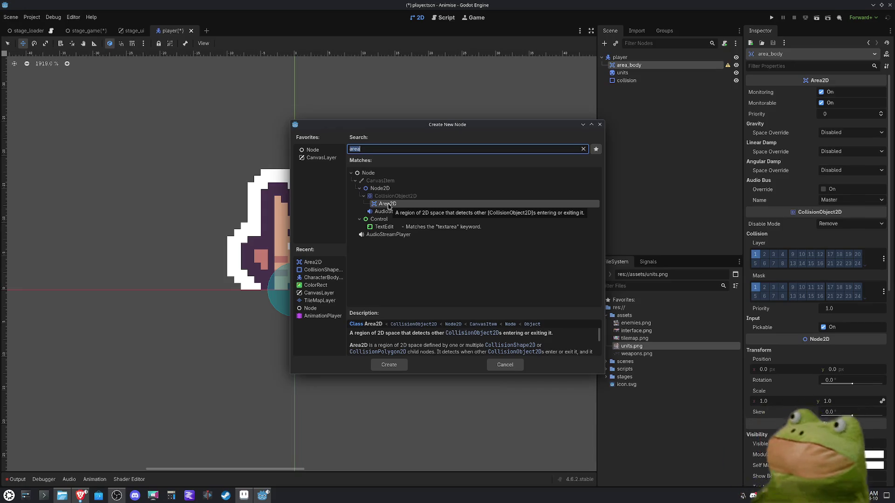
Add a CollisionShape2D with a CircleShape2D under area_body.
double_click(321, 270)
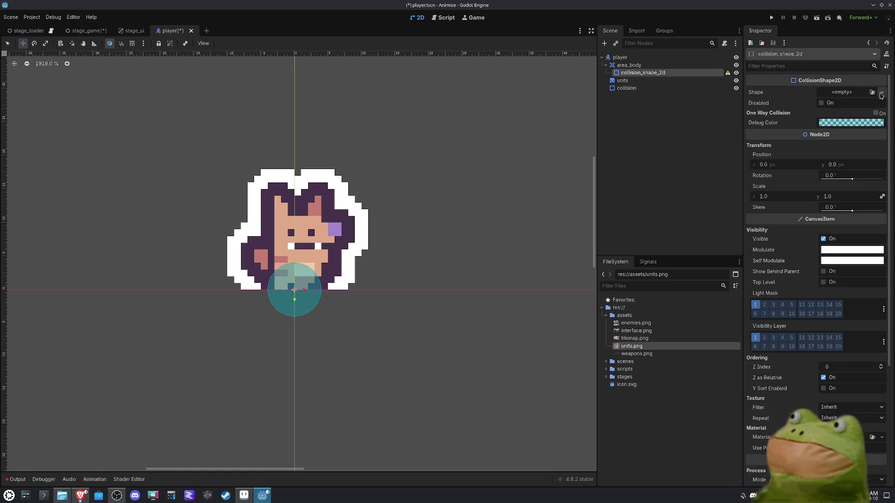
left_click(881, 95)
left_click(846, 138)
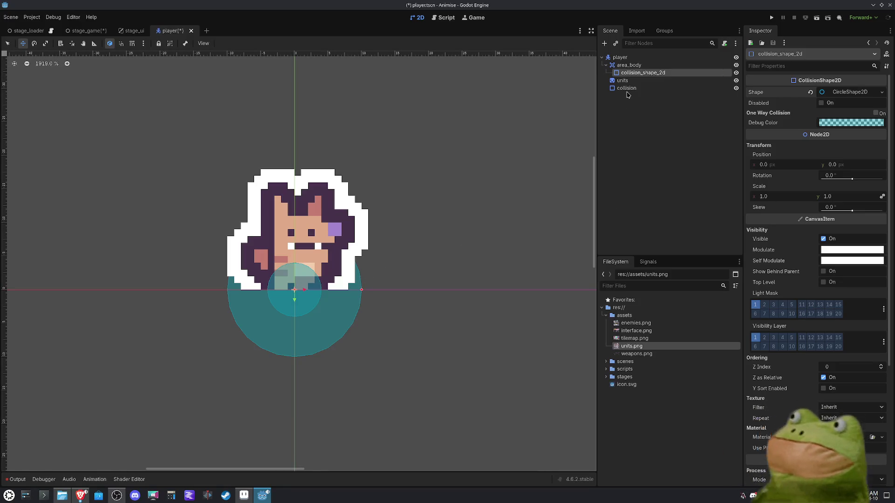
left_click(628, 64)
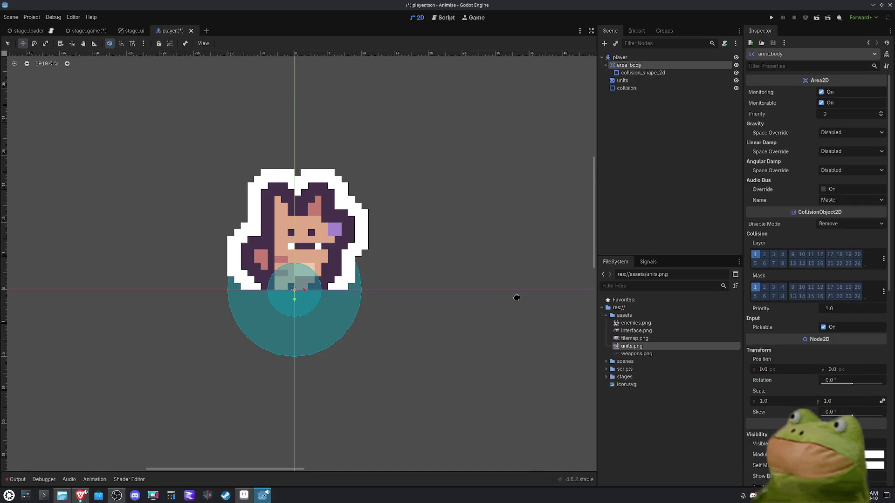
Move the units sprite to the top of player's children and raise area_body on the canvas.
left_click(607, 65)
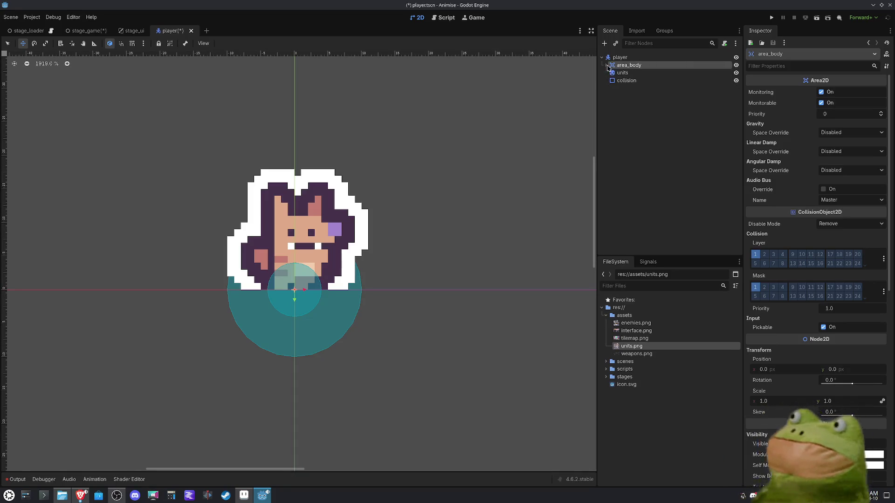
left_click_drag(622, 73, 624, 63)
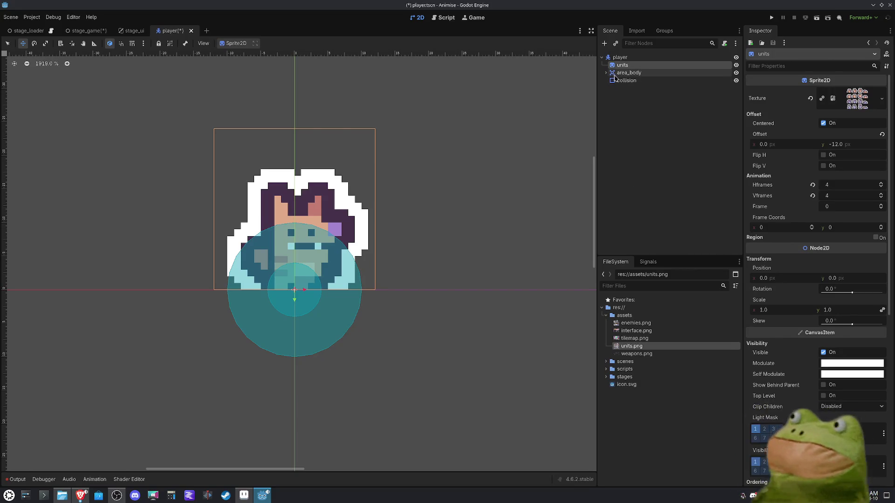
left_click(620, 72)
left_click_drag(420, 256, 422, 200)
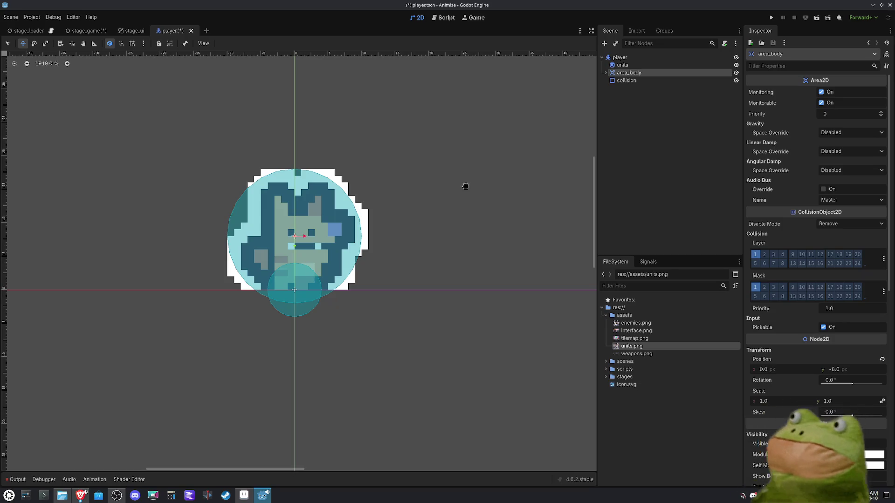
Shrink area_body's circle to about 85 px radius and settle area_body at y −5.
left_click(606, 73)
left_click(629, 81)
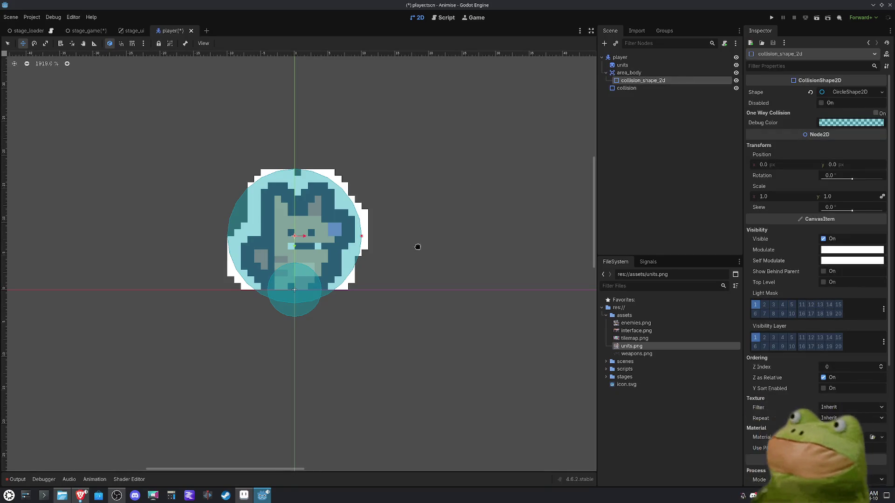
left_click_drag(363, 237, 334, 237)
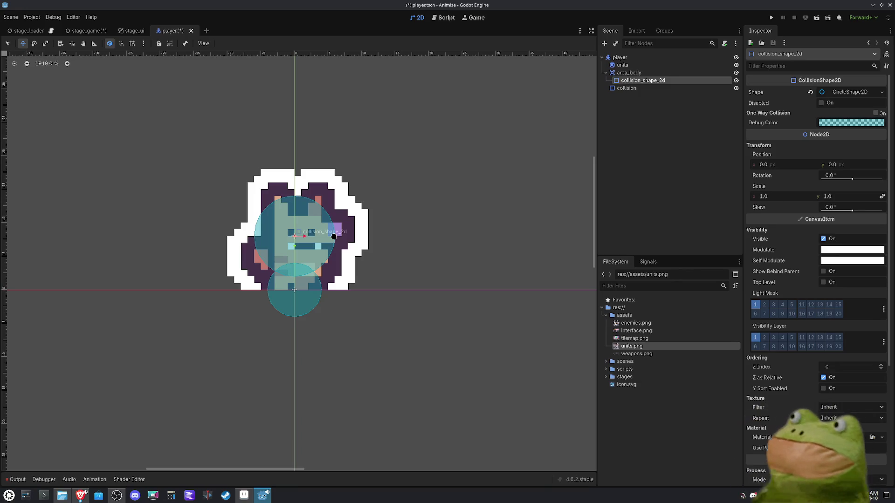
left_click(630, 73)
left_click_drag(448, 123, 446, 144)
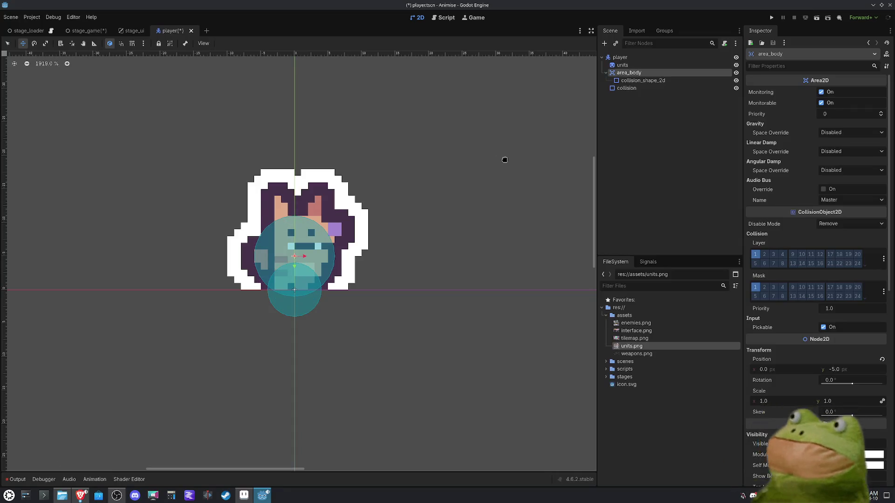
left_click(609, 56)
left_click(604, 43)
Add a Camera2D under player and nudge it on the canvas.
type("coll")
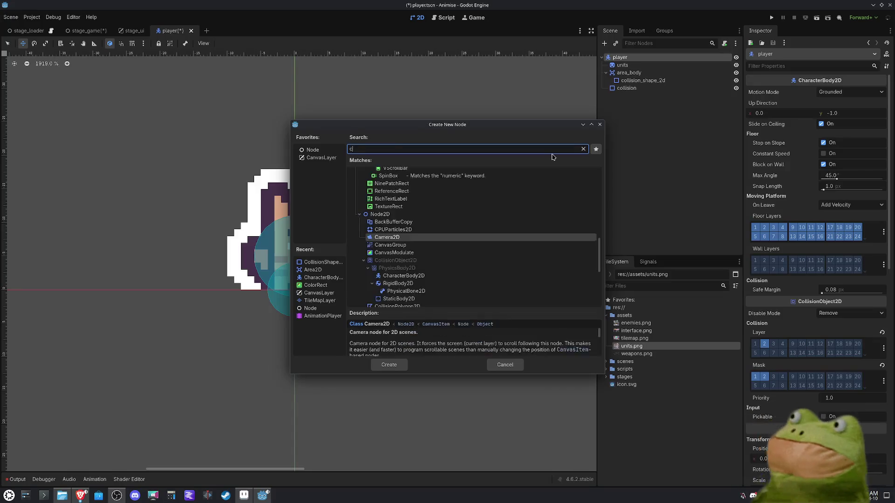
type("is")
key("BackSpace")
key("BackSpace")
key("BackSpace")
type("camer")
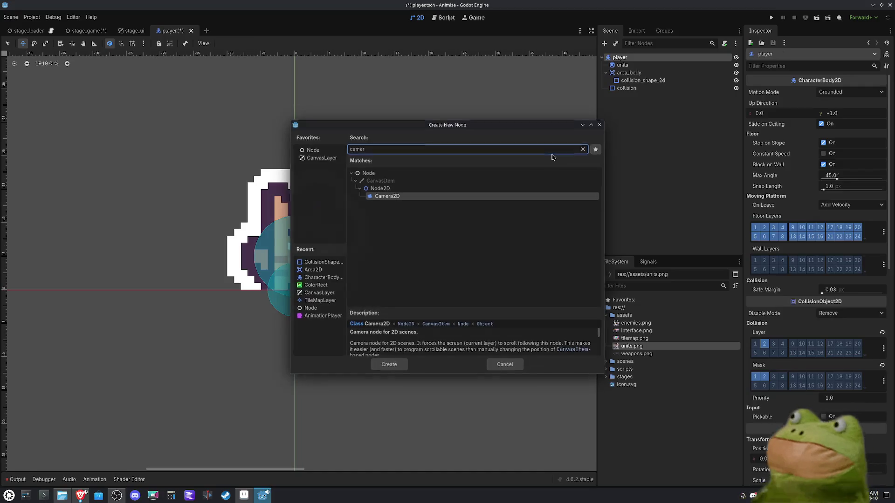
key("Return")
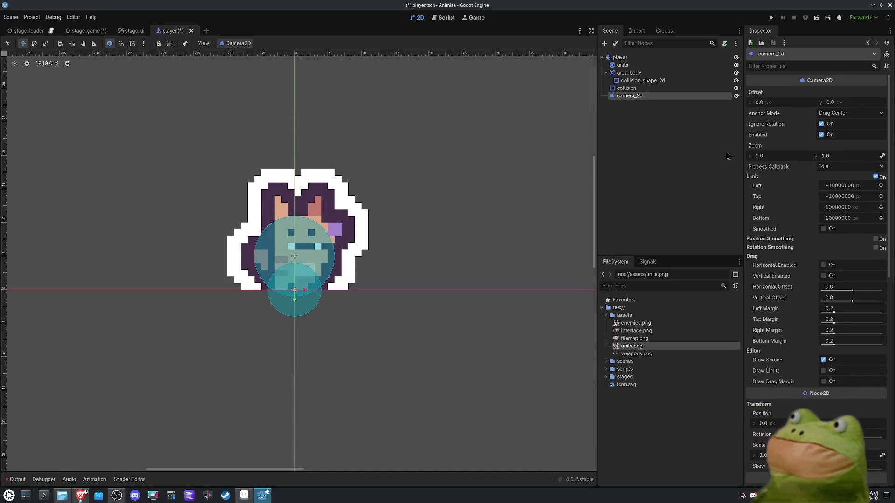
mouse_move(437, 232)
left_mouse_down()
mouse_move(433, 207)
mouse_move(443, 186)
left_mouse_up()
Enable smoothed limits, Draw Limits and Draw Drag Margin, and set left and top drag margins to 0.0.
left_click(824, 232)
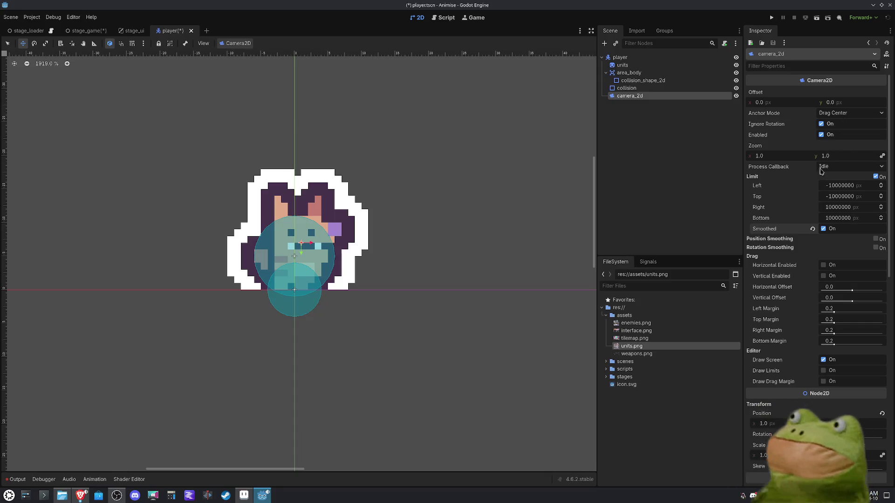
left_click(832, 372)
left_click(832, 380)
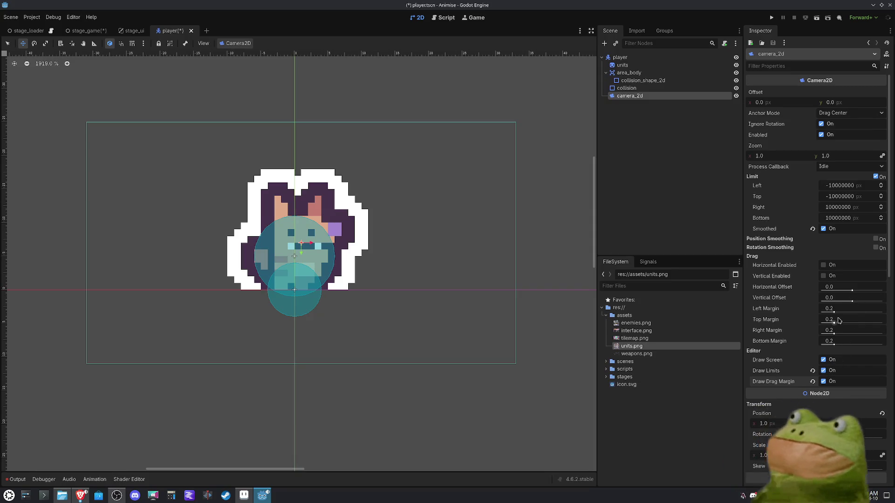
mouse_move(834, 312)
left_mouse_down()
mouse_move(822, 312)
mouse_move(822, 345)
left_mouse_up()
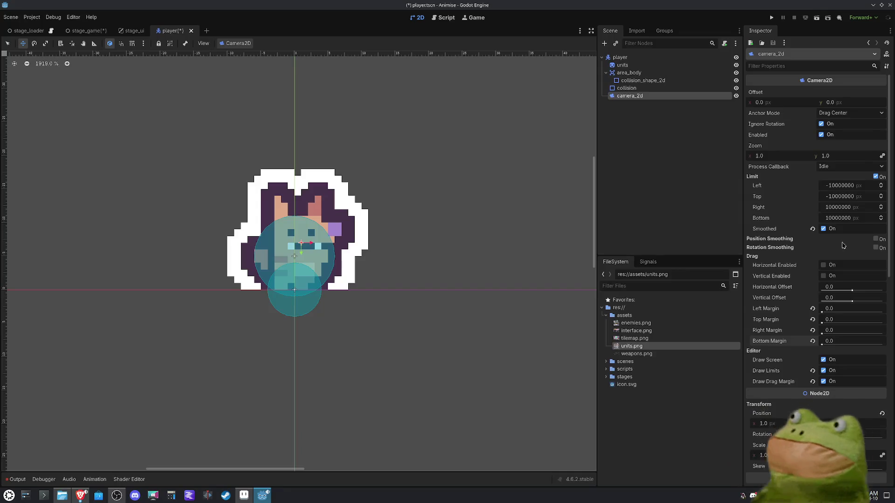
Enable camera_2d position smoothing, save the scene, and attach a new res://scripts/player.gd to player.
left_click(876, 240)
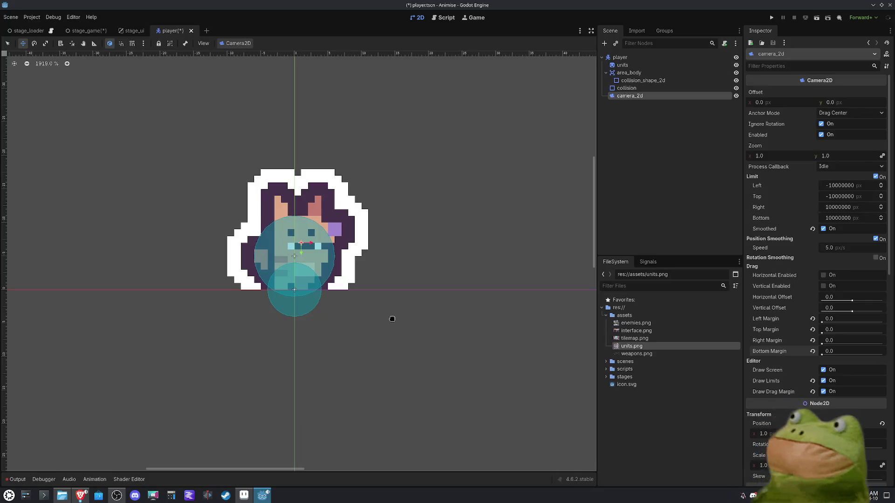
key("ctrl+s")
left_click(638, 58)
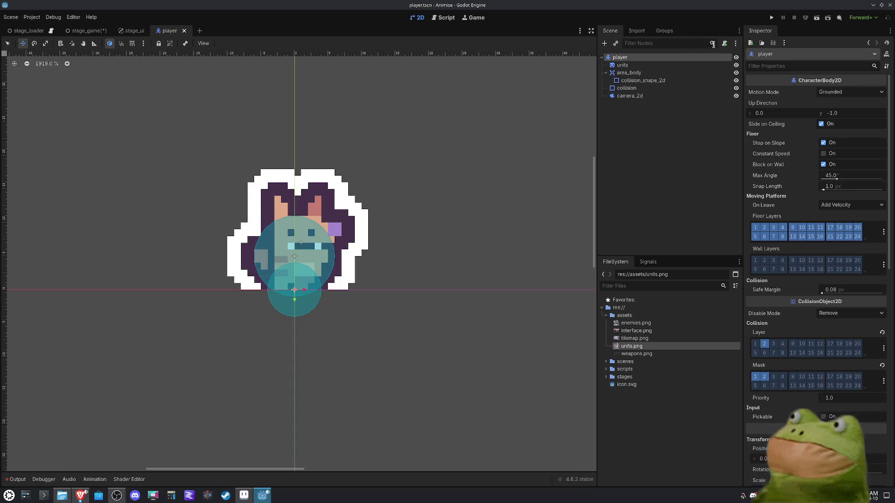
left_click(722, 45)
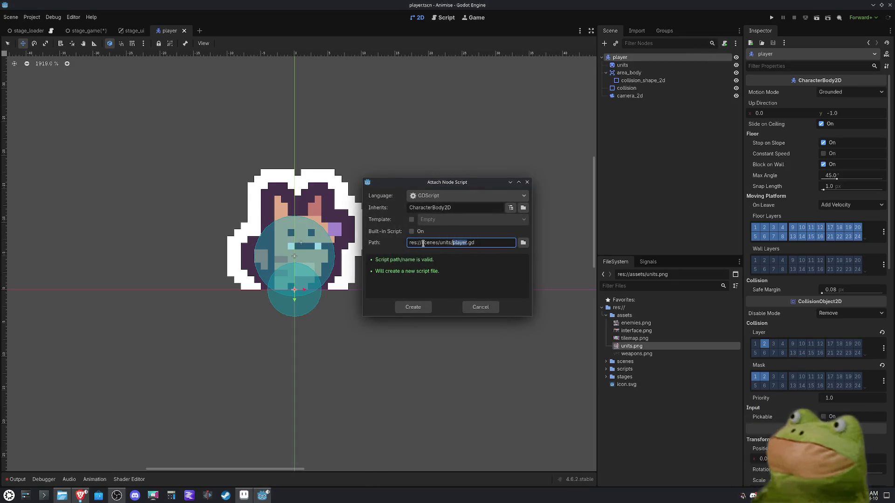
left_click_drag(452, 242, 423, 245)
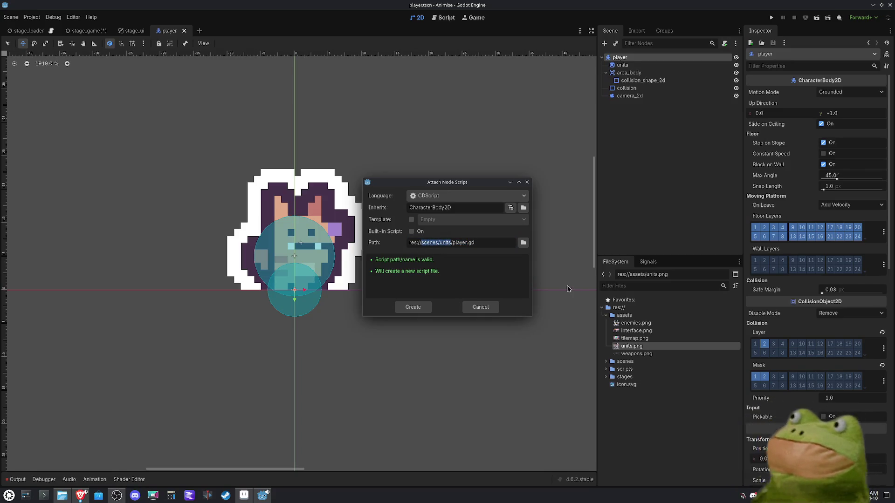
type("scripts")
left_click_drag(441, 317, 441, 295)
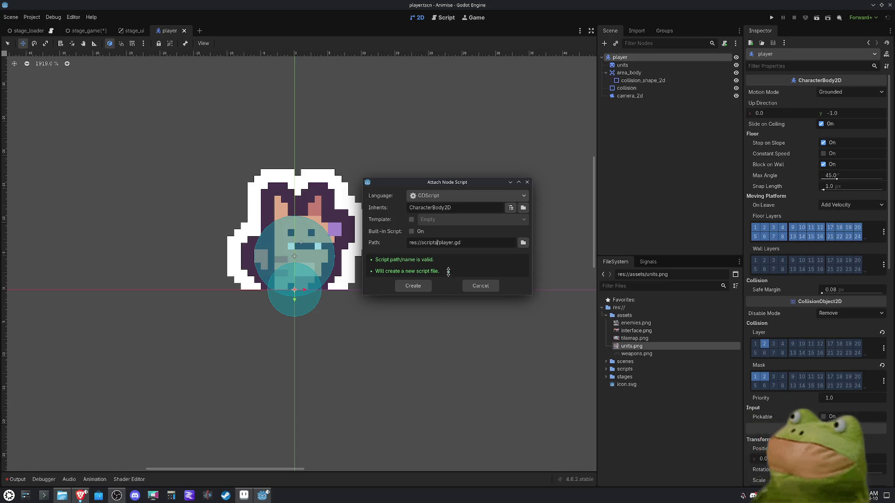
left_click(414, 286)
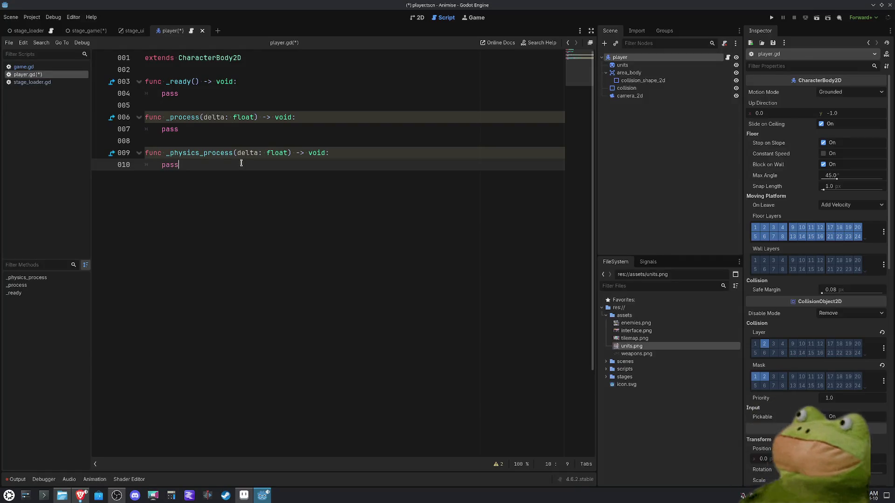
Begin _physics_process with the declaration var vel = Vector2.ZERO.
key("Up")
key("Up")
key("Up")
key("Down")
key("Down")
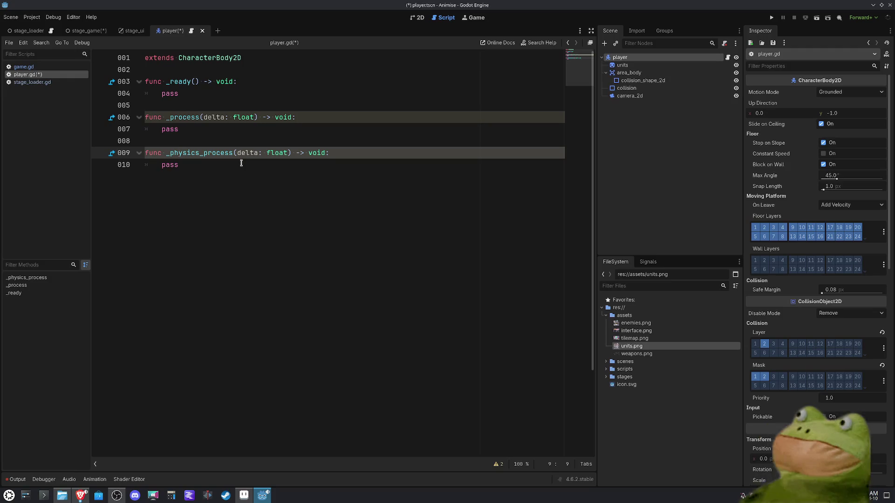
key("Return")
key("Return")
key("Up")
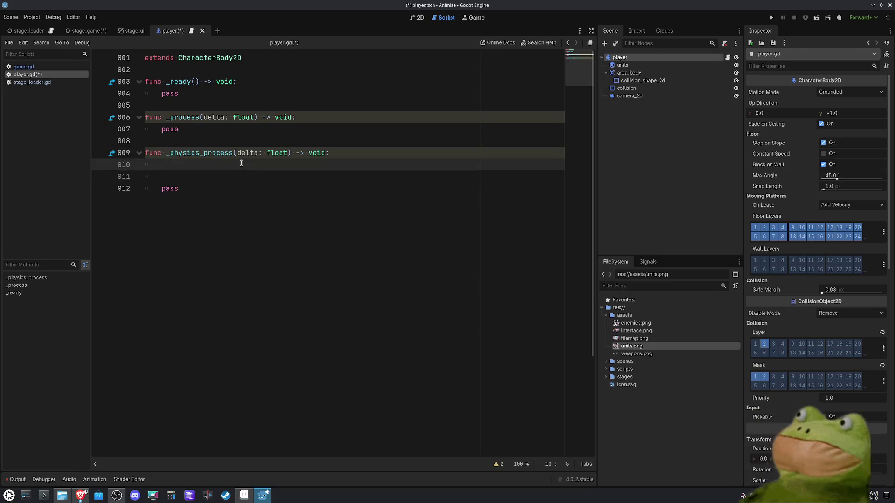
type("velocity = v")
key("Return")
type(".z")
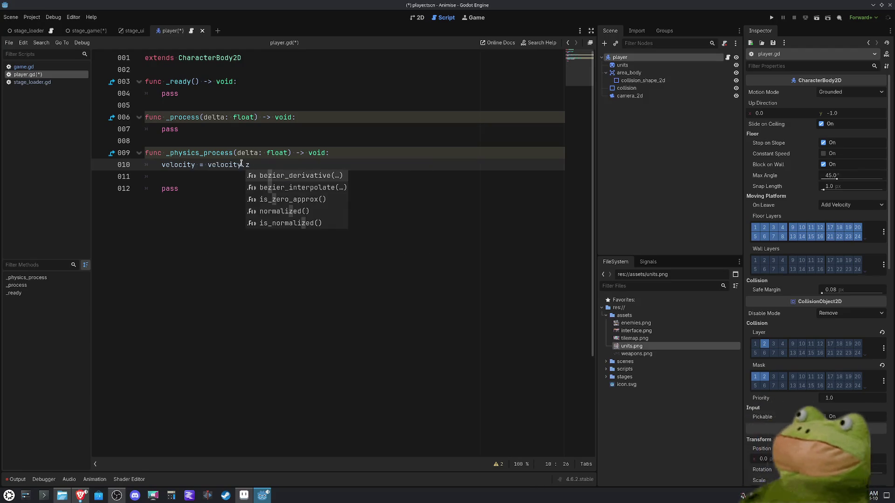
key("BackSpace")
key("BackSpace")
key("BackSpace")
key("BackSpace")
key("BackSpace")
key("BackSpace")
type("var vel ")
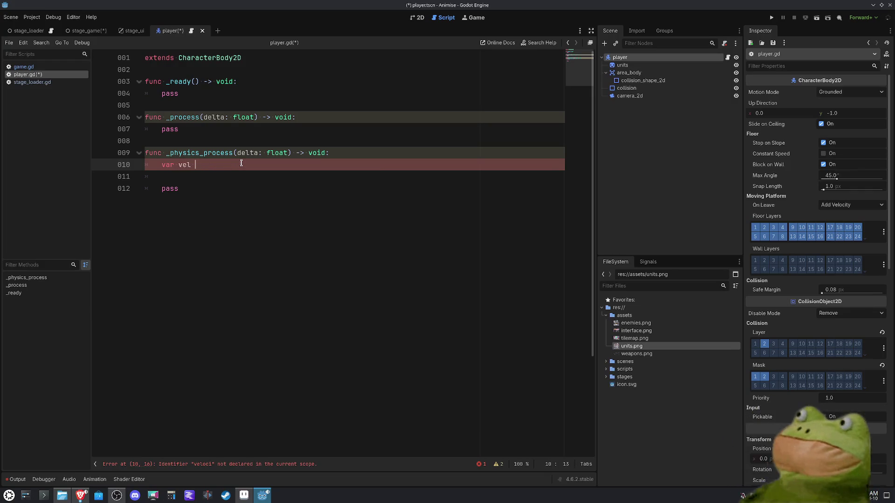
type("= vec")
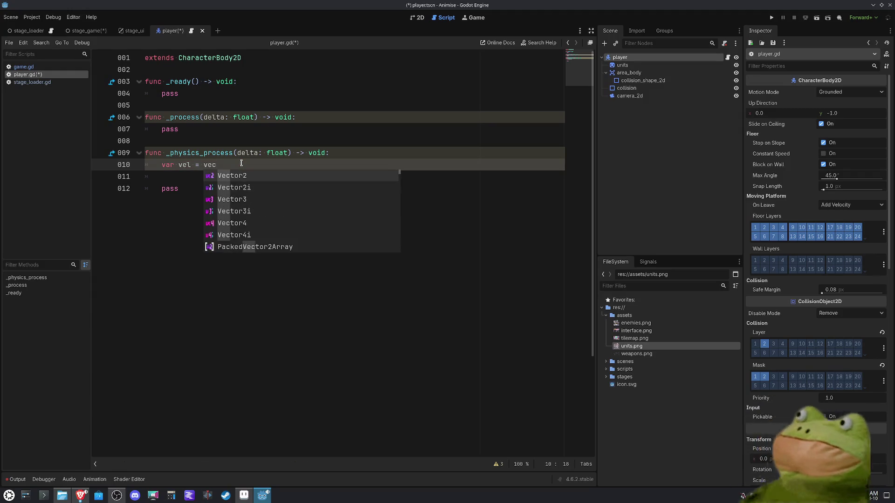
key("Return")
type(".Z")
key("Return")
key("Down")
key("Down")
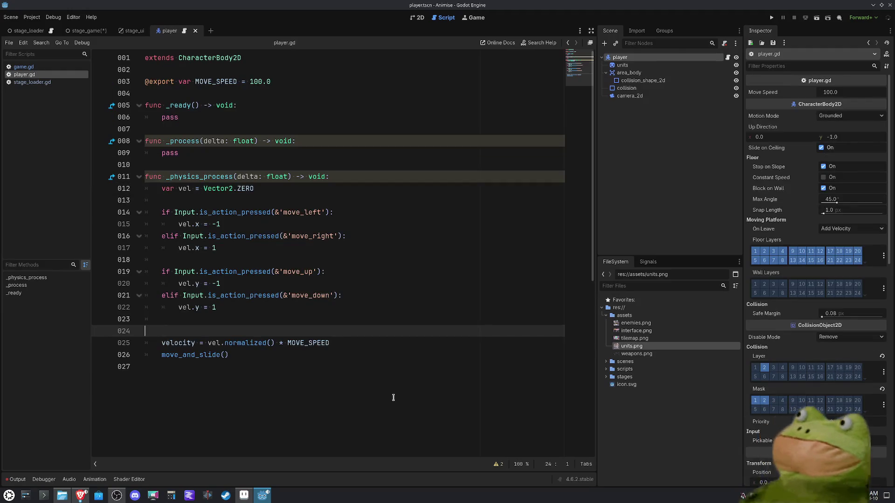
Test-run the project, stop it, and open the stage_loader scene's script.
key("F5")
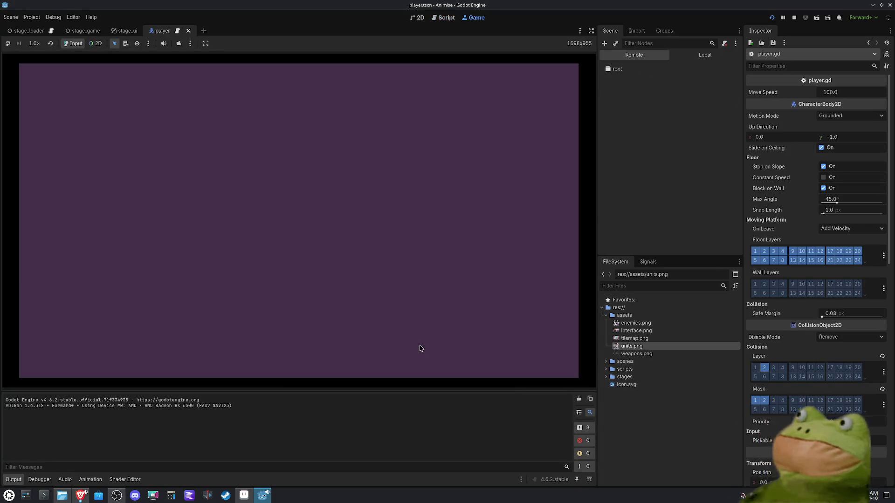
left_click(794, 18)
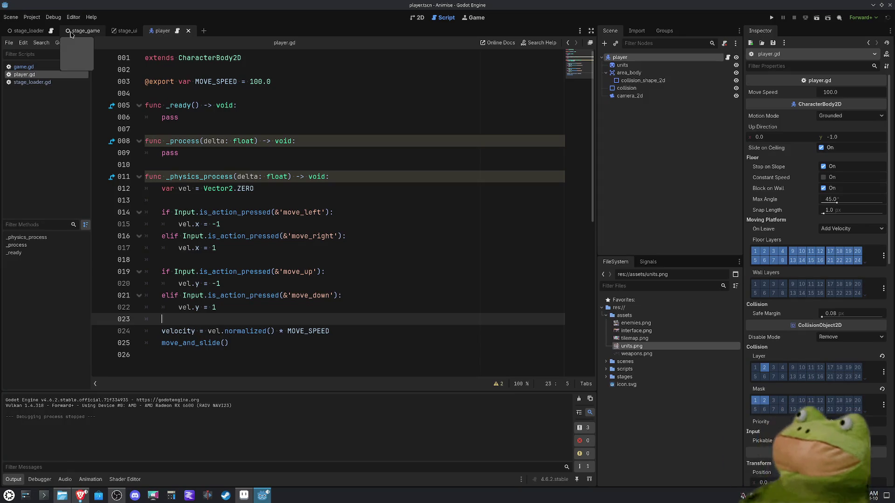
left_click(25, 32)
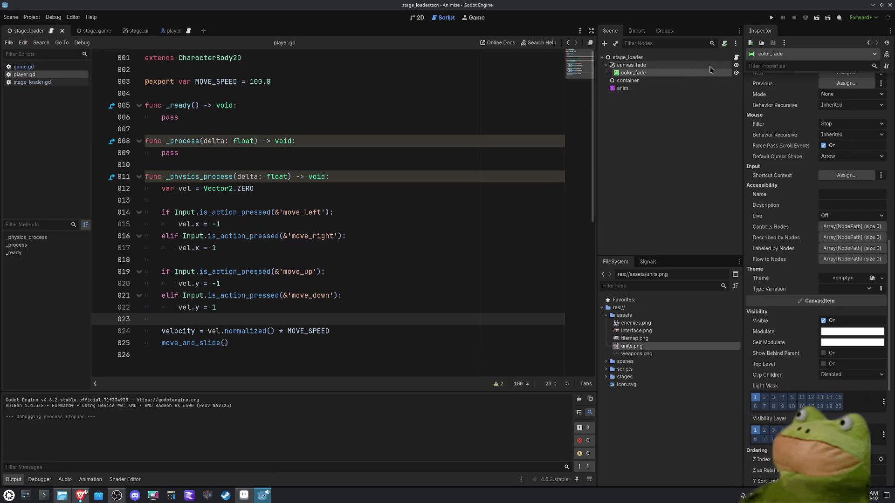
left_click(736, 57)
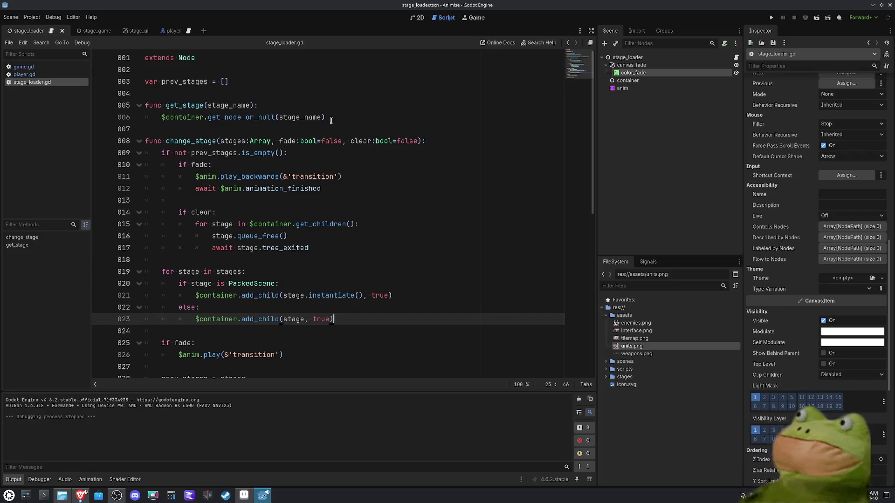
Add func _ready() calling change_stage([game.stages.game, game.stages.ui], true, true) and save.
left_click(336, 87)
key("Return")
key("Return")
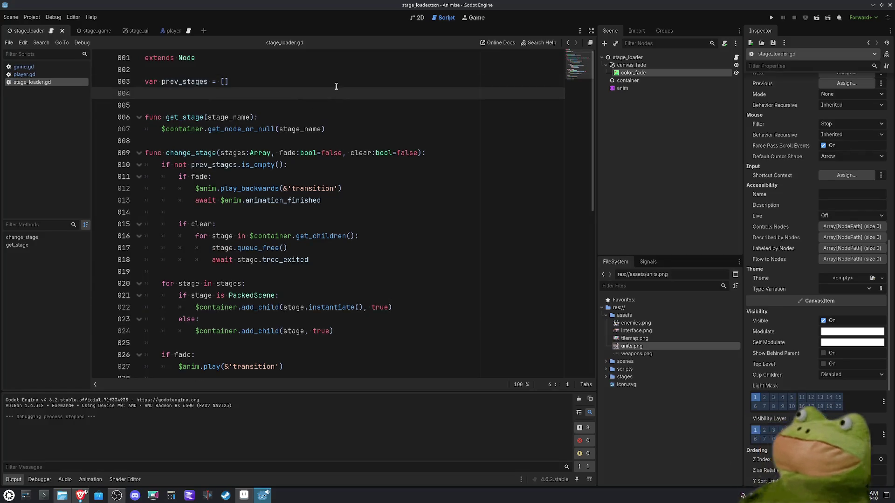
type("func _r")
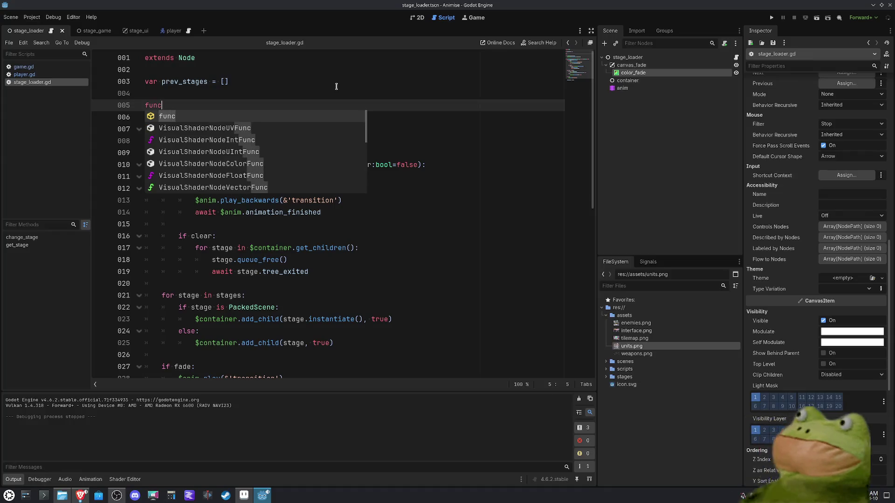
key("Return")
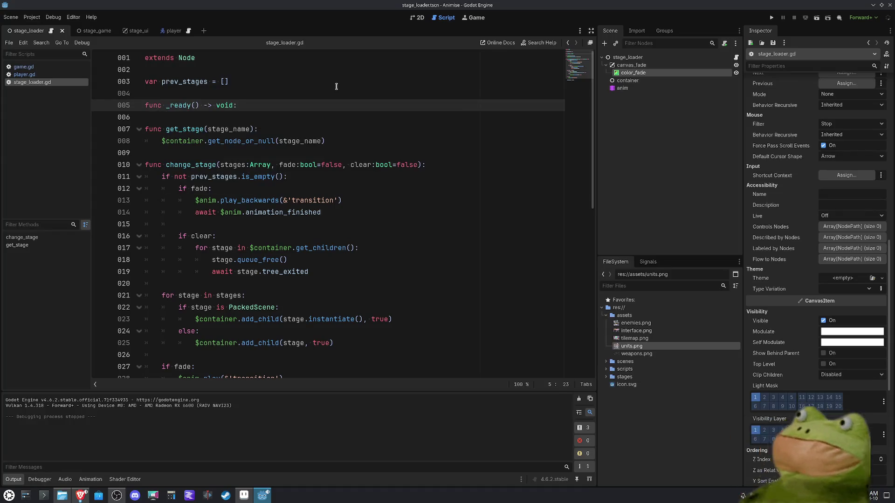
key("Return")
type("change_stage")
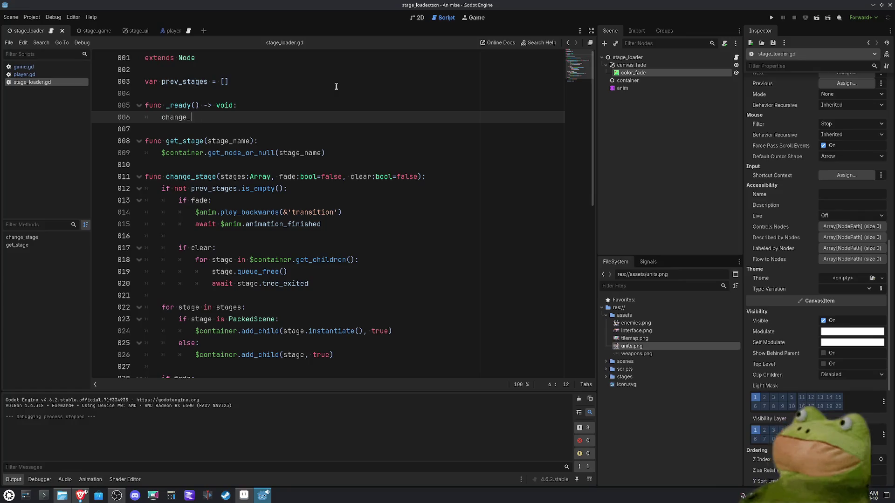
key("Return")
type("[game.stages.")
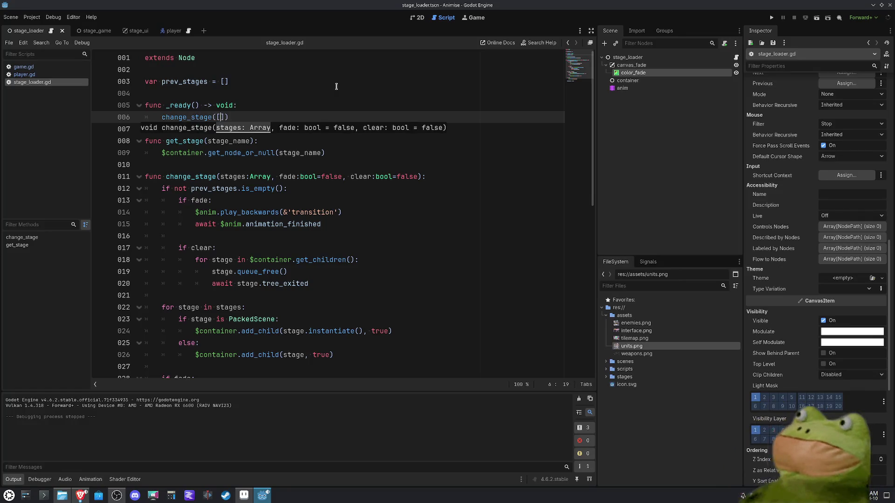
type("game, ga")
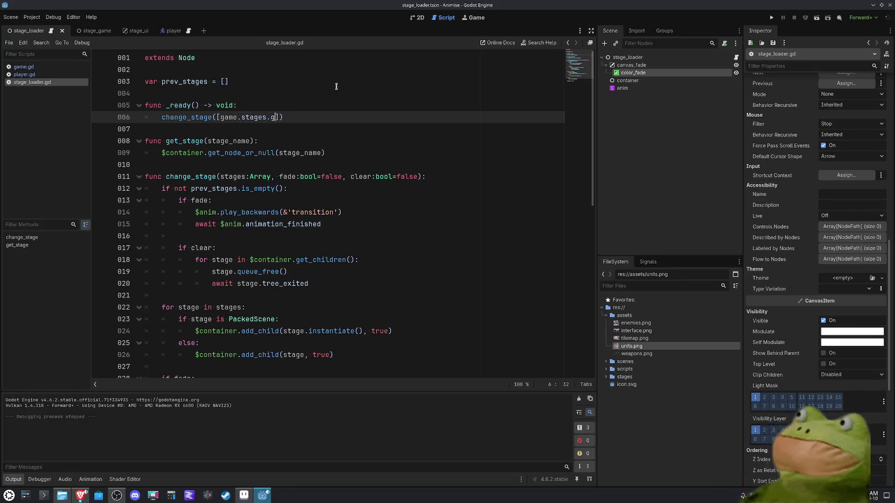
type(".stages.ui]")
type(", tru")
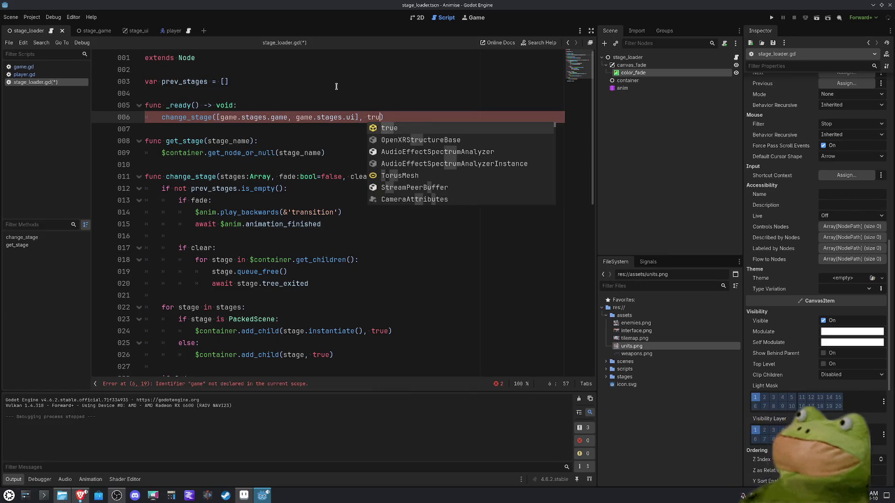
type("e, true")
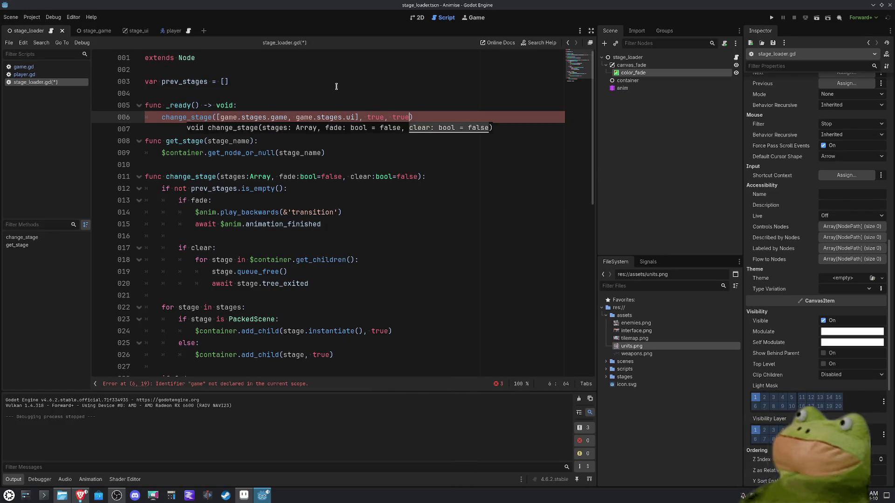
left_click(368, 75)
key("ctrl+s")
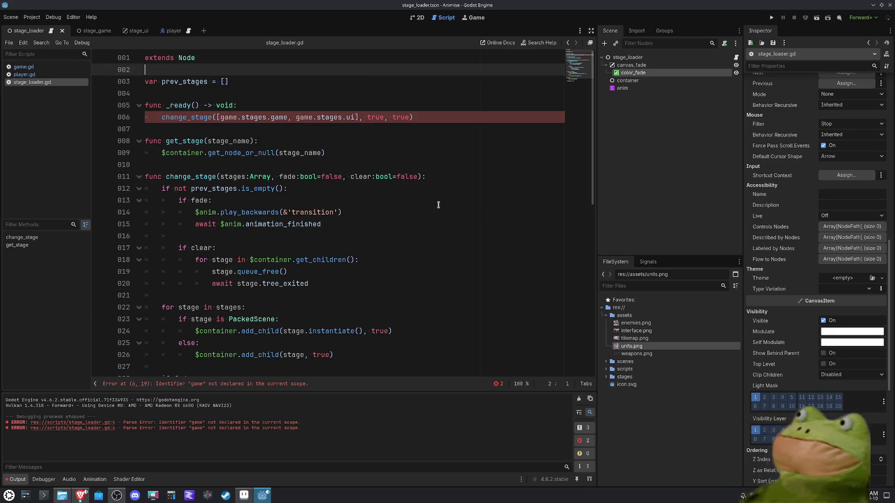
left_click(451, 195)
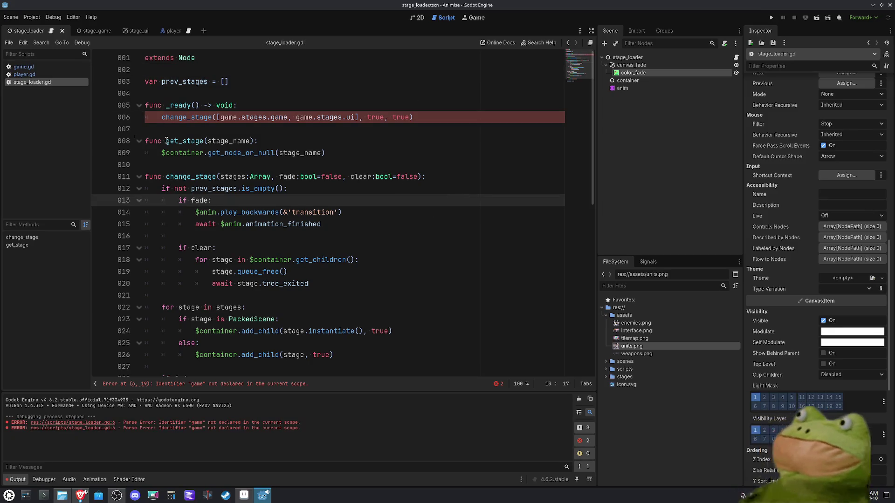
left_click(31, 17)
Add res://scripts/game.gd as an autoload named game in Project Settings.
left_click(46, 26)
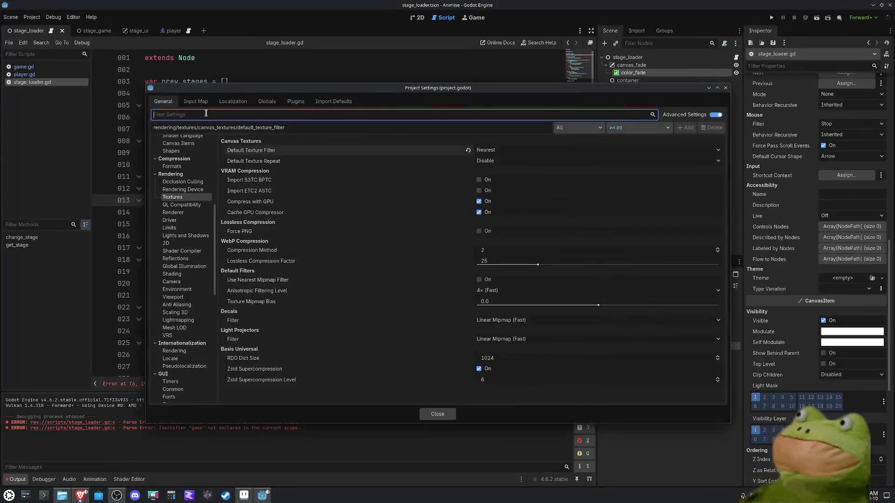
left_click(264, 101)
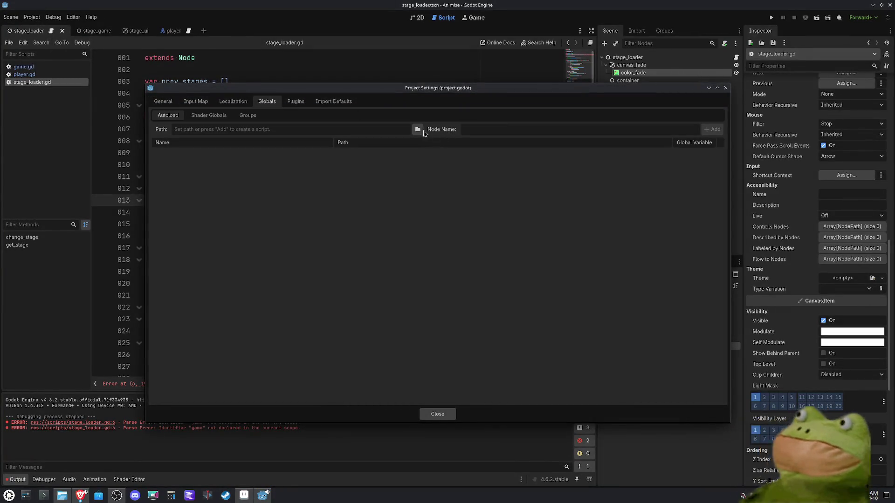
left_click(417, 129)
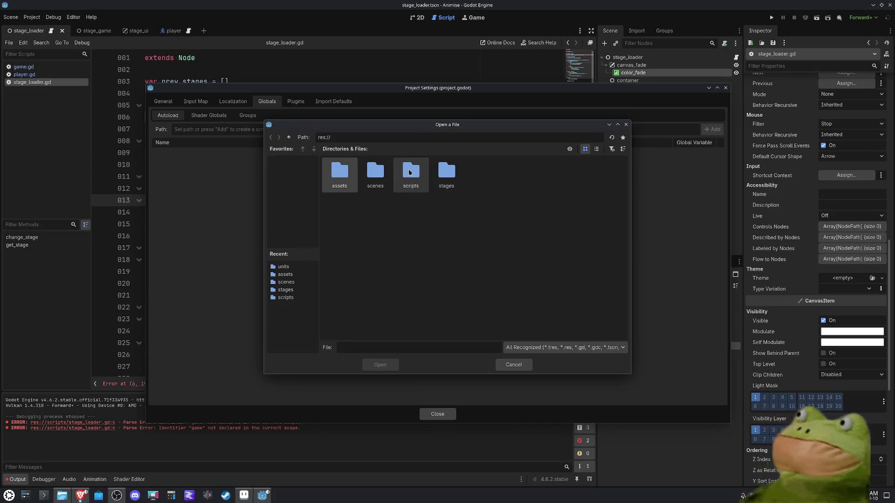
double_click(411, 172)
double_click(351, 177)
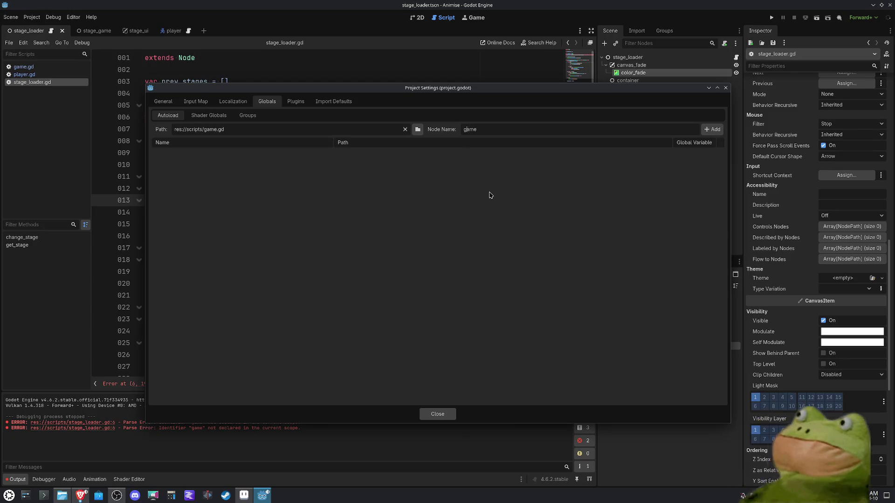
left_click(712, 130)
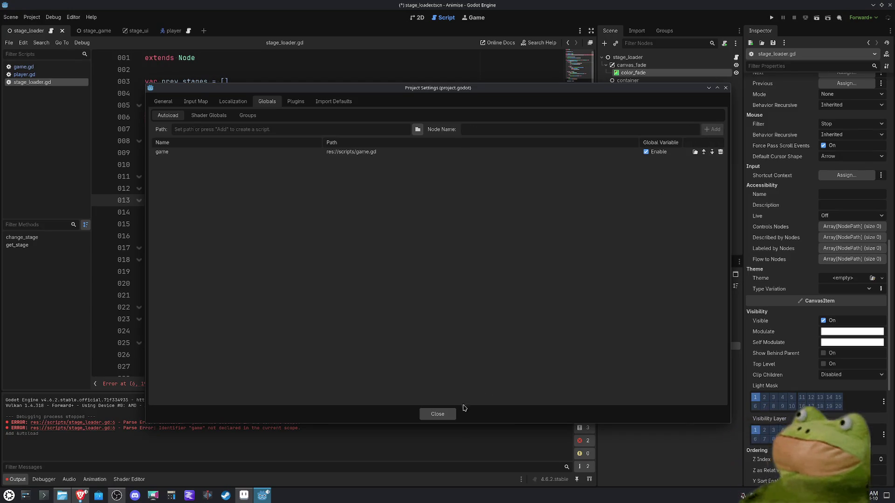
left_click(440, 414)
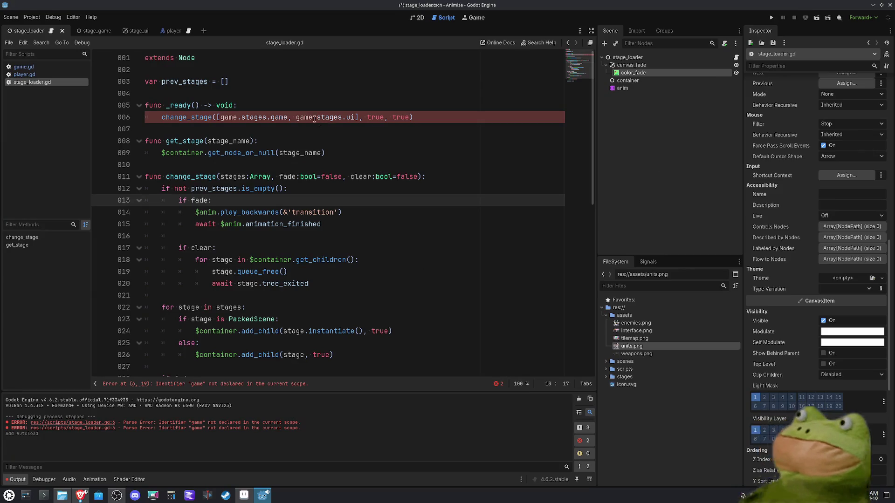
Retype the g of game on line 6 to clear the undeclared-identifier error.
left_click(300, 117)
key("BackSpace")
type("g")
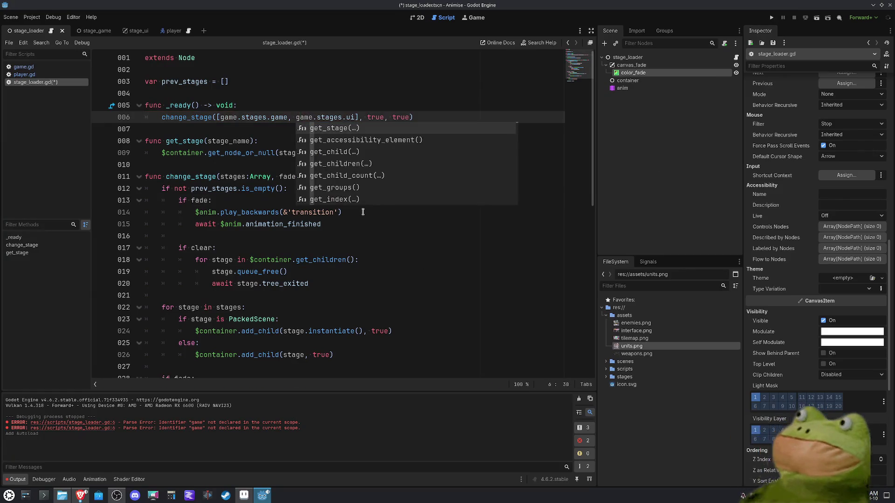
left_click(400, 254)
Test-run and stop the project, then show the stage_game scene in the 2D view.
key("F5")
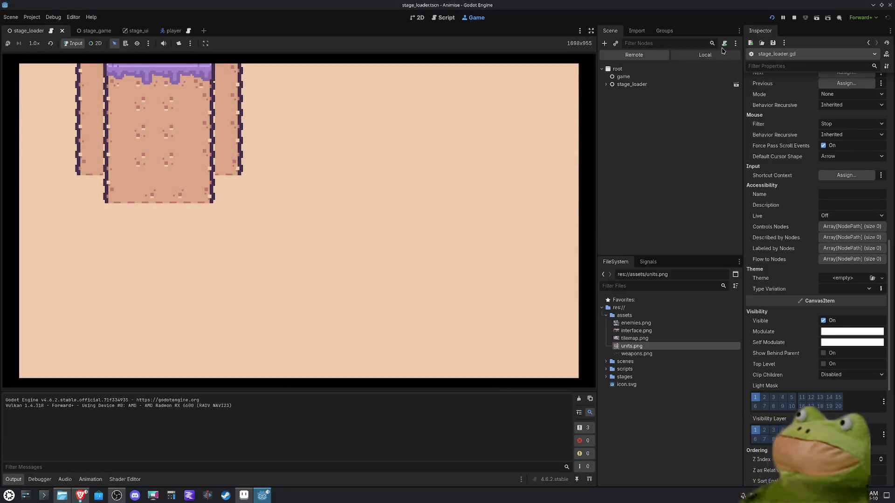
left_click(794, 18)
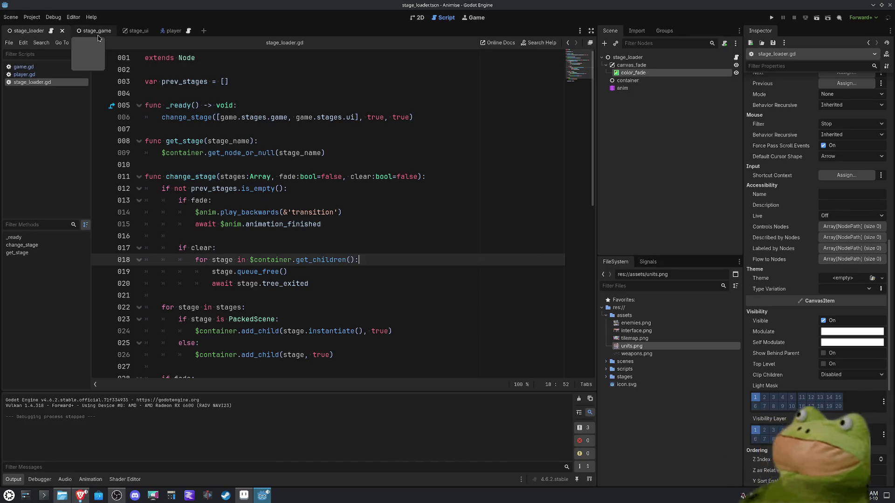
left_click(93, 31)
left_click(416, 17)
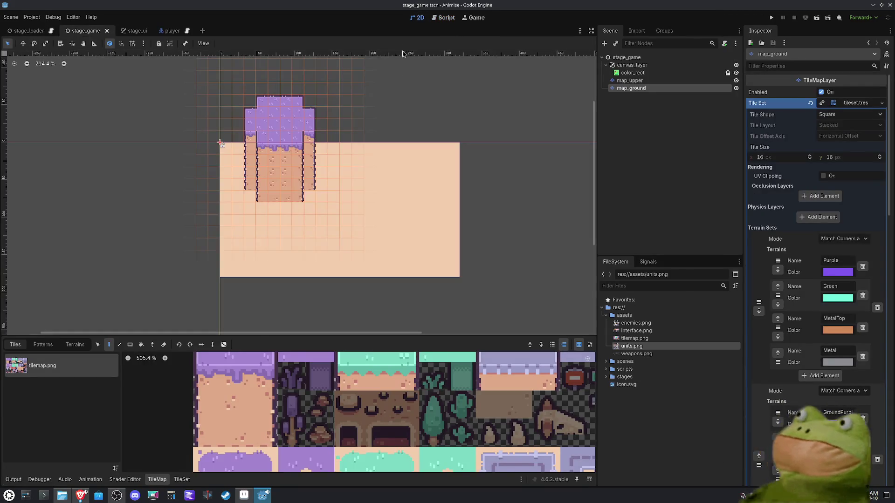
Instance player.tscn under stage_game and move the player to the middle of the floor.
left_click(626, 57)
left_click(615, 42)
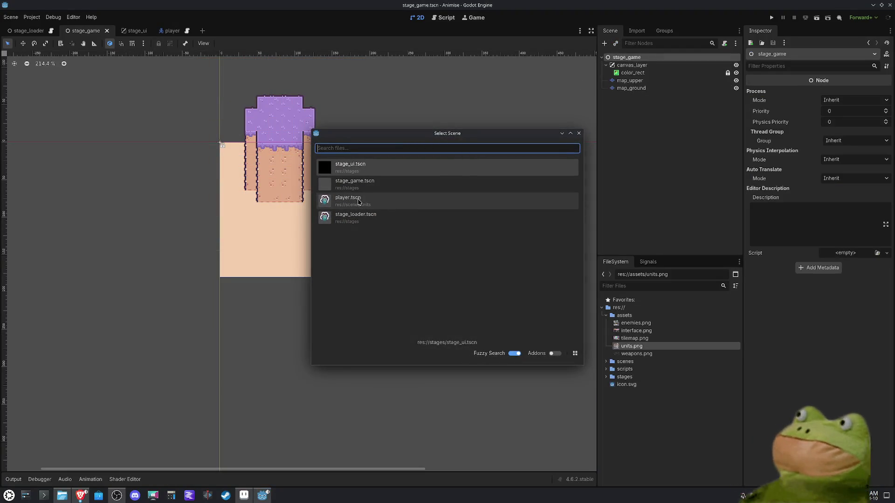
left_click(359, 202)
left_click(23, 47)
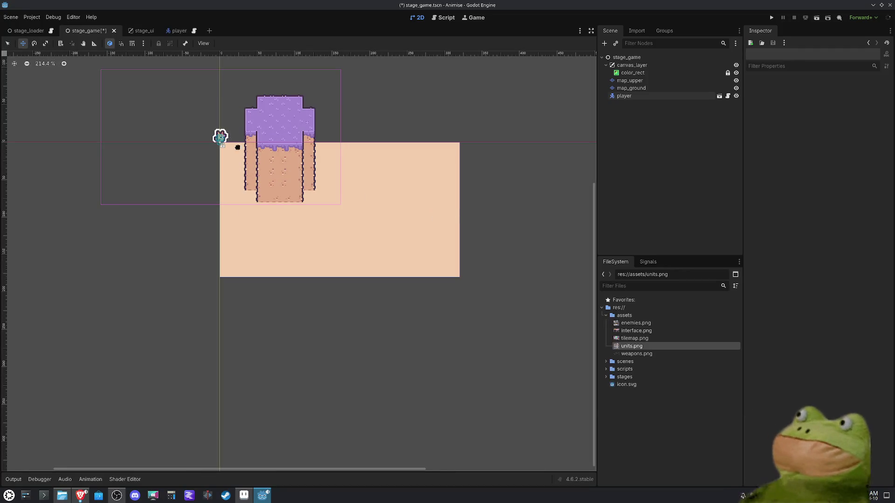
left_click(221, 138)
mouse_move(204, 138)
left_mouse_down()
mouse_move(386, 240)
mouse_move(371, 240)
left_mouse_up()
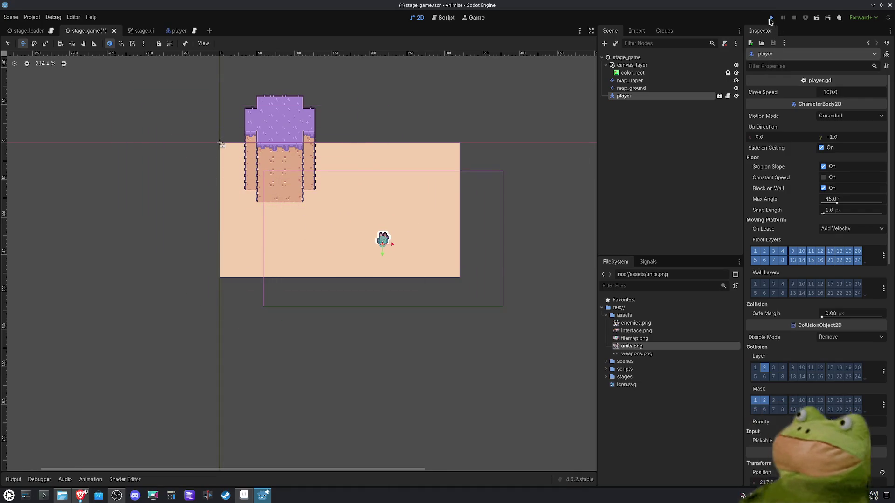
Test-run the stage, widen the scene dock and output panel, then stop the game.
left_click(771, 19)
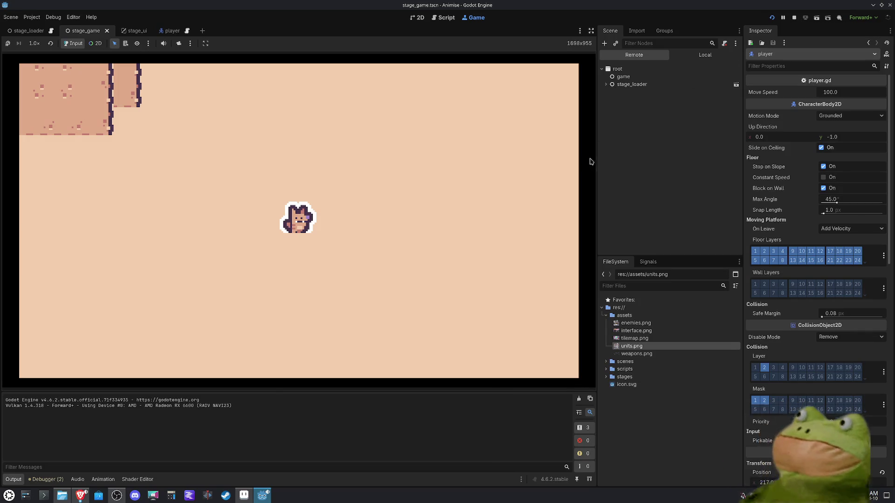
left_click_drag(597, 156, 567, 159)
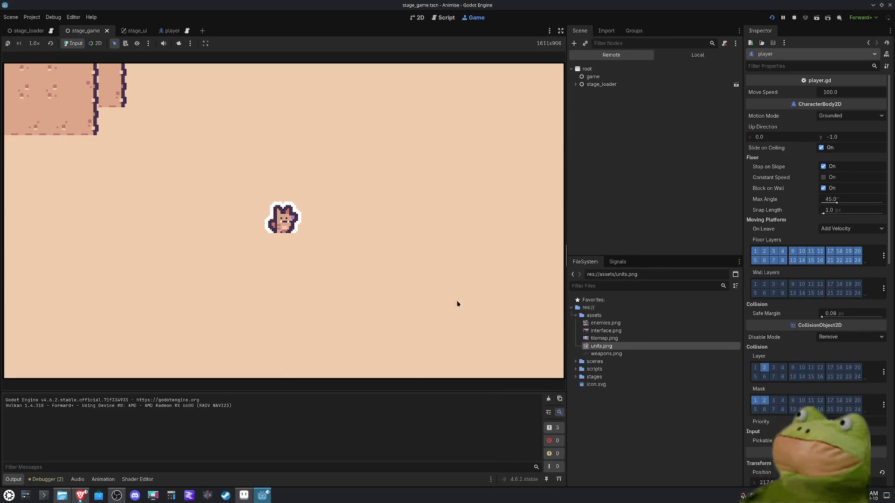
left_click_drag(413, 393, 413, 378)
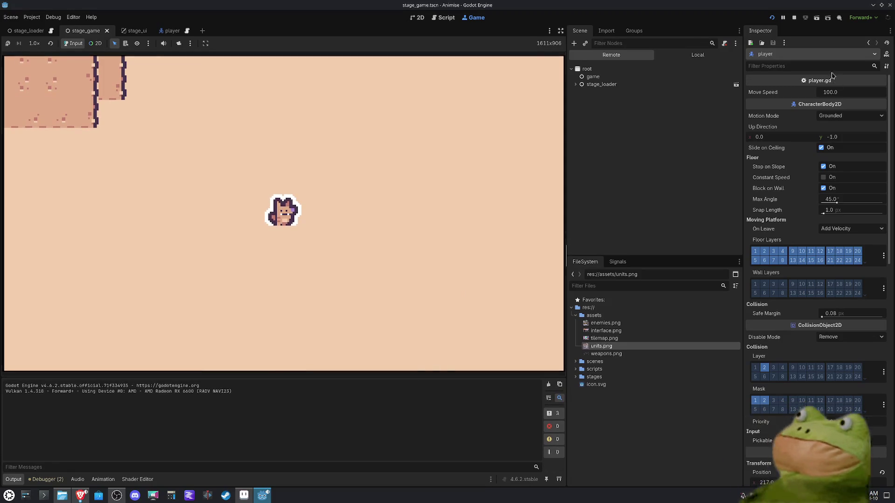
left_click(795, 19)
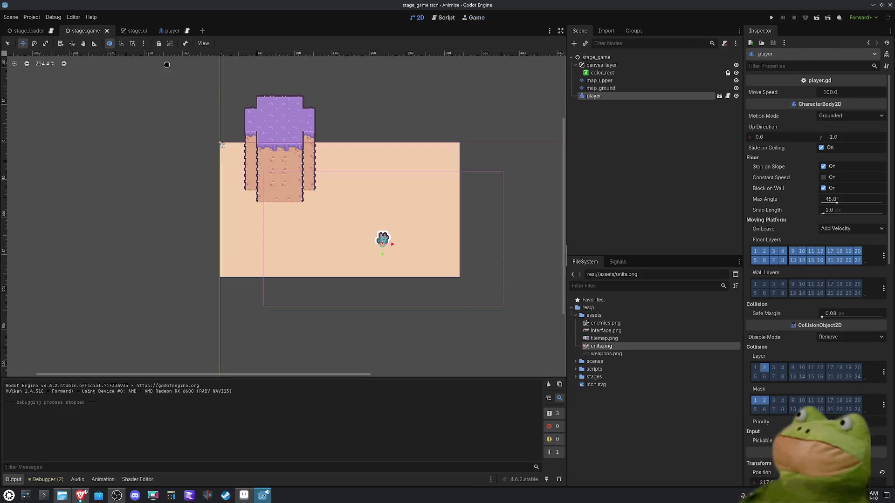
left_click(51, 16)
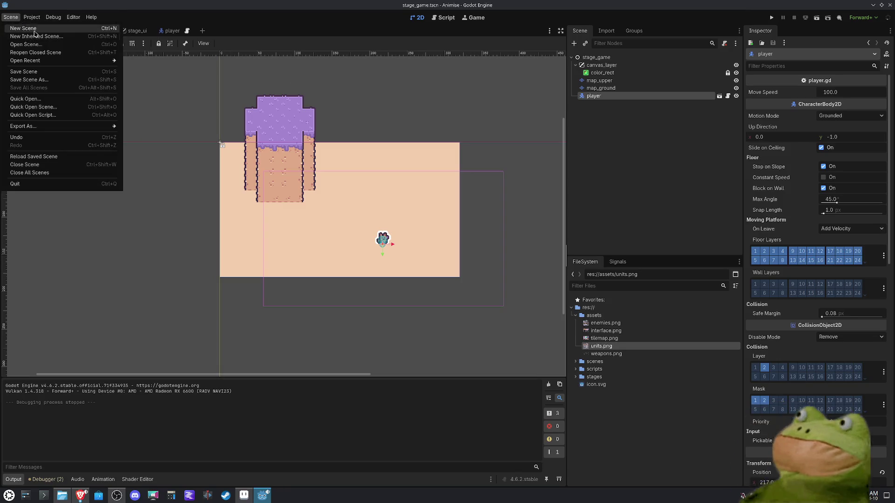
left_click(37, 29)
In the Input Map, bind A to move_left and D to move_right.
left_click(233, 102)
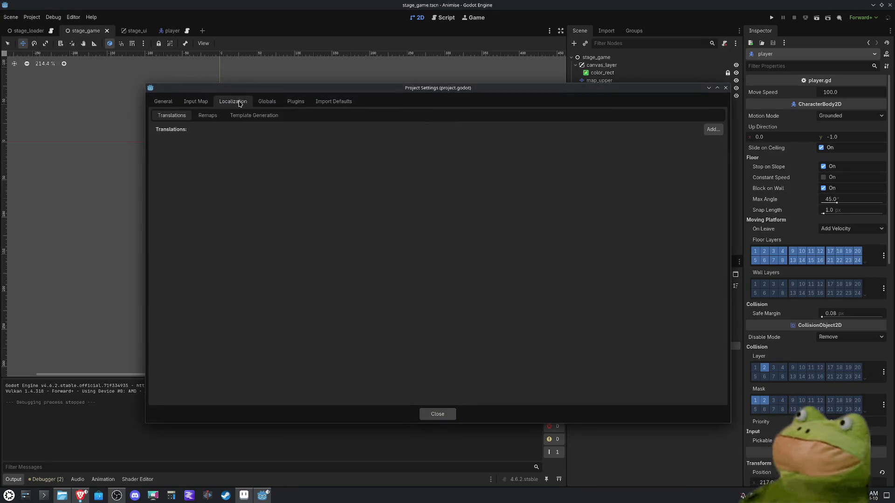
left_click(187, 102)
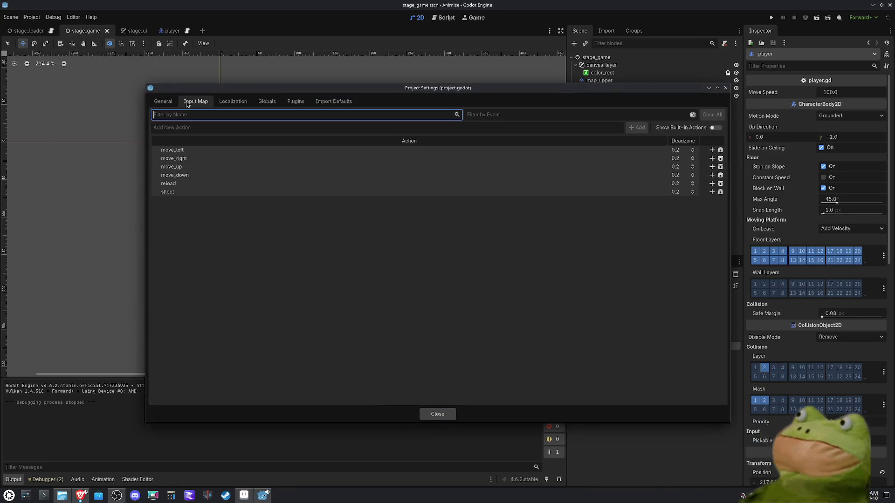
left_click(712, 150)
key("a")
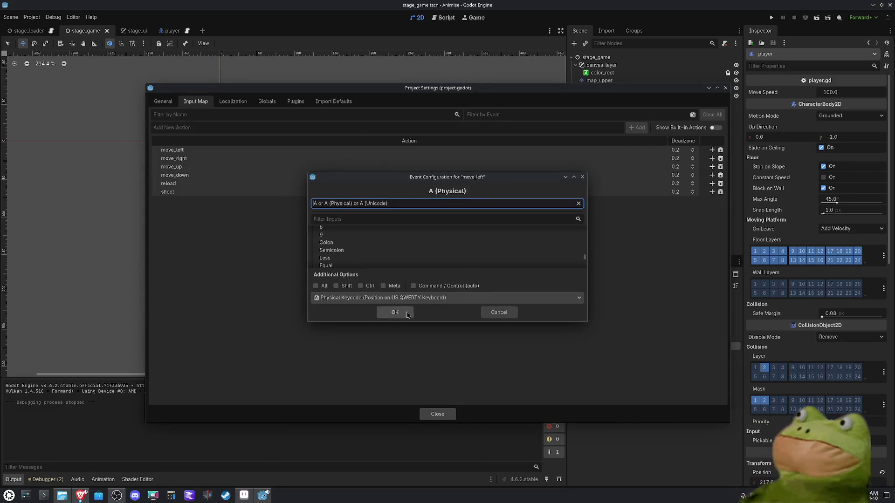
left_click(395, 312)
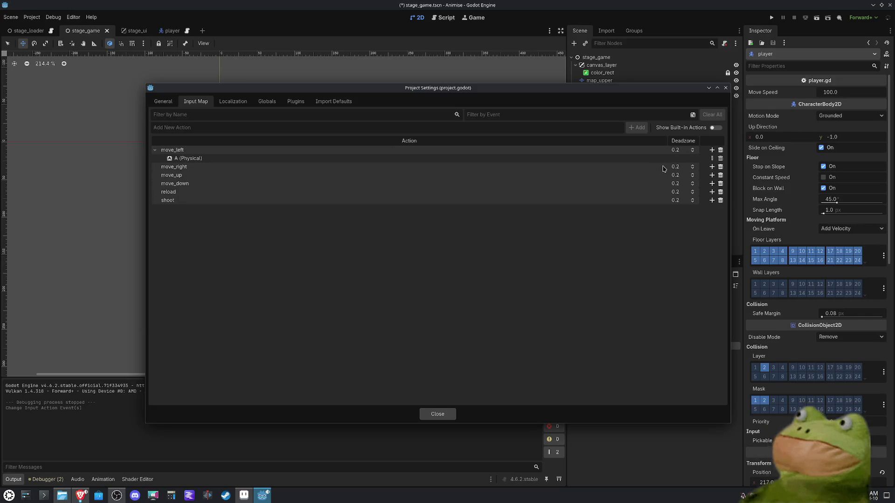
left_click(712, 167)
key("d")
left_click(396, 312)
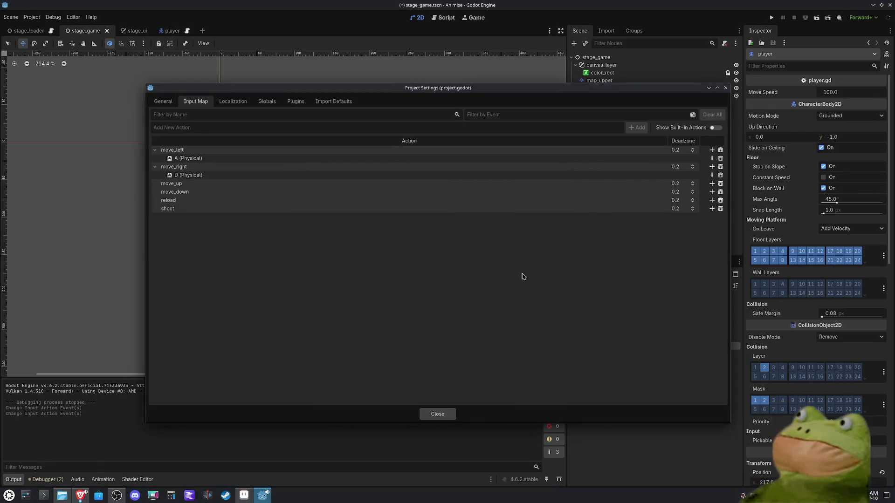
Bind W to move_up and S to move_down, then close settings and run the game.
left_click(712, 184)
key("w")
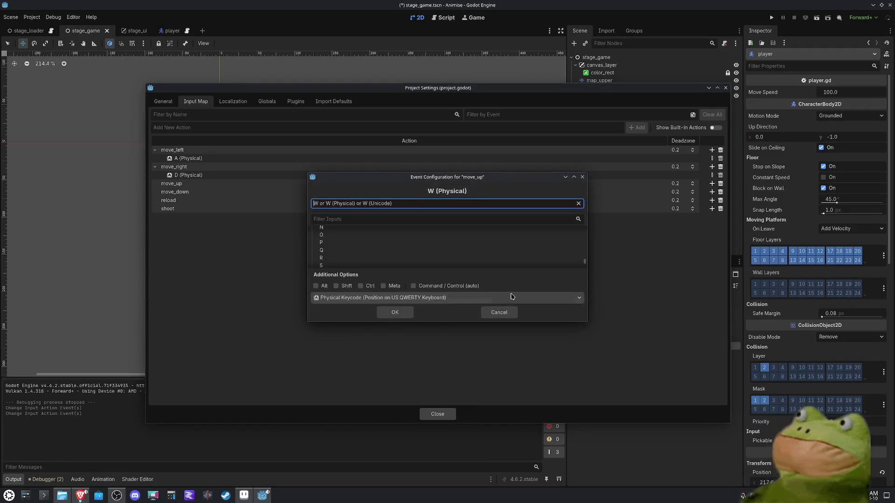
left_click(386, 316)
left_click(712, 201)
key("s")
left_click(395, 312)
left_click(437, 414)
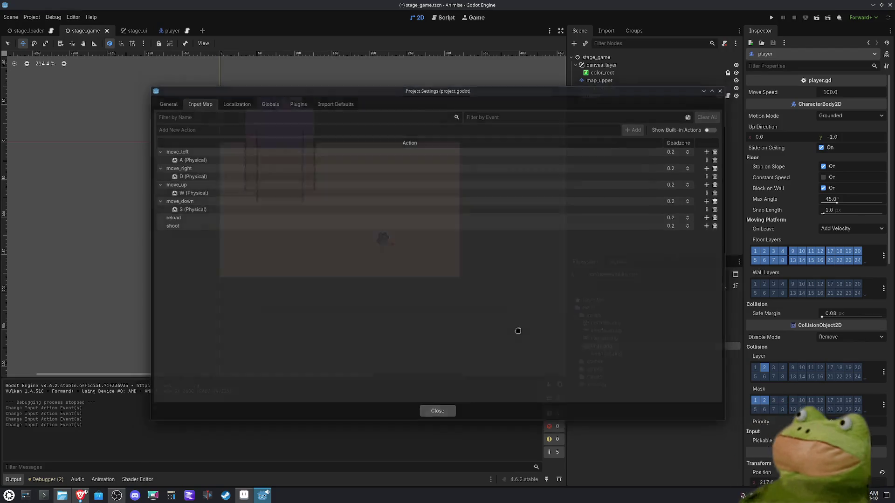
left_click(771, 17)
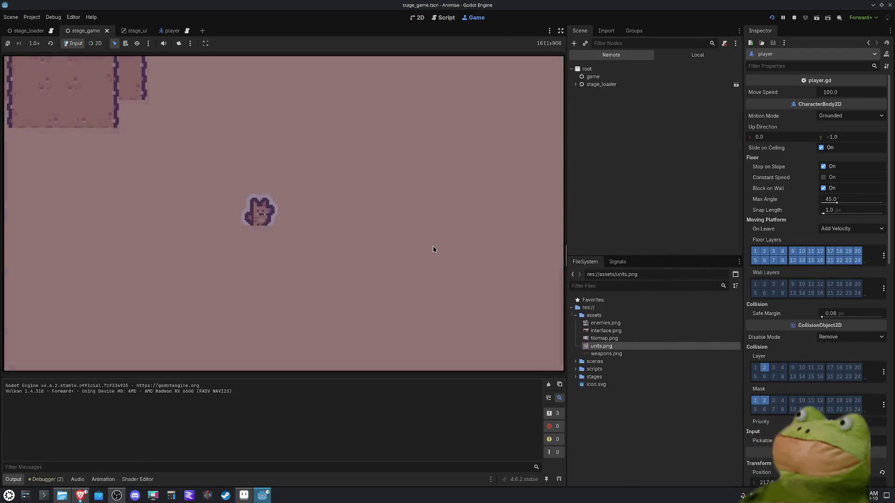
key("a")
key("w")
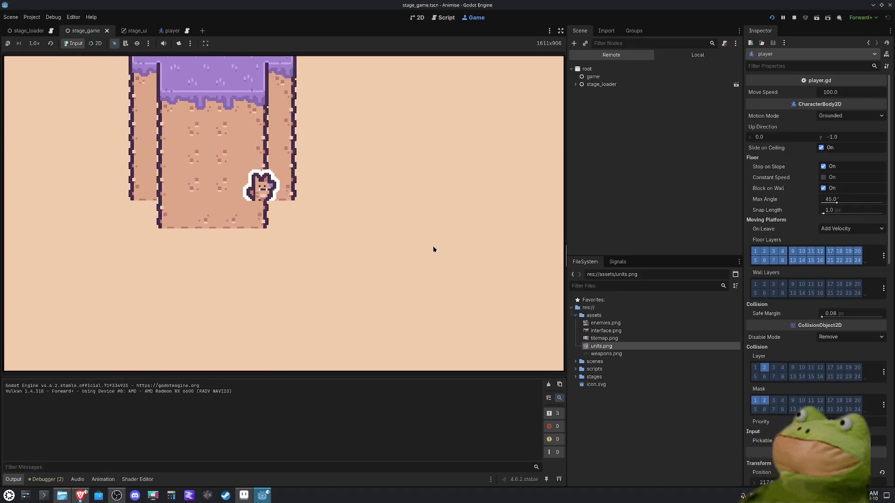
key("d")
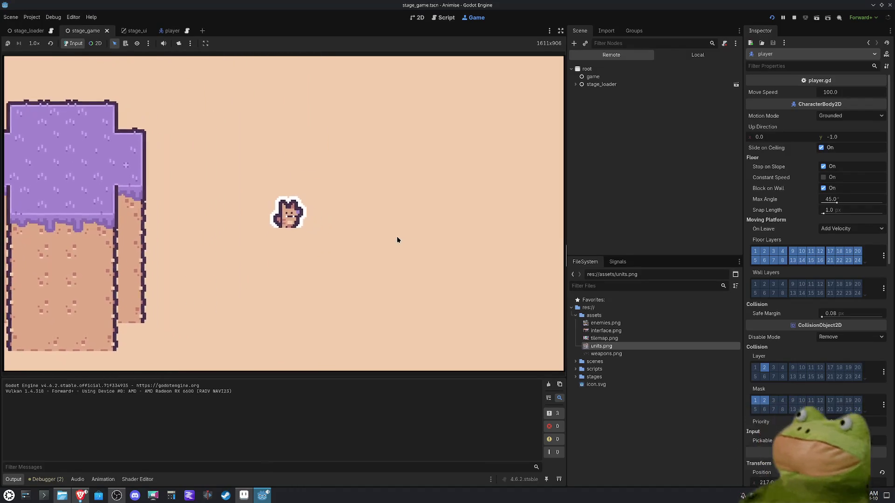
key("s")
key("a")
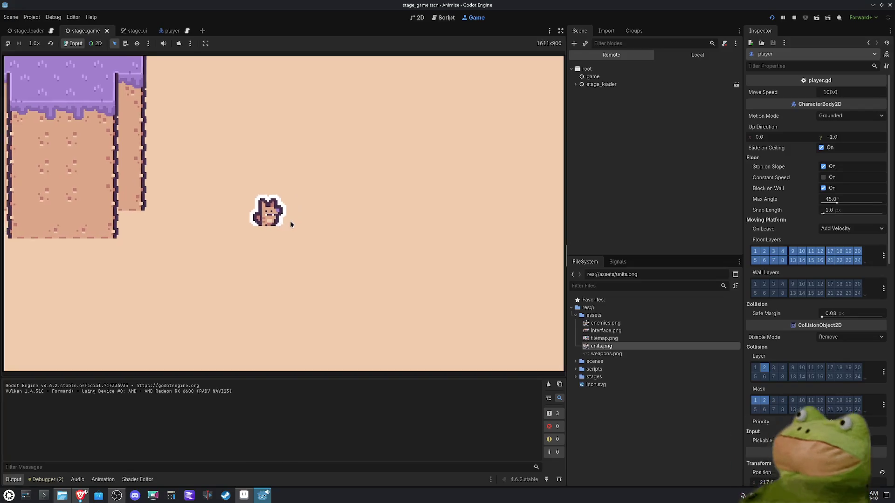
key("d")
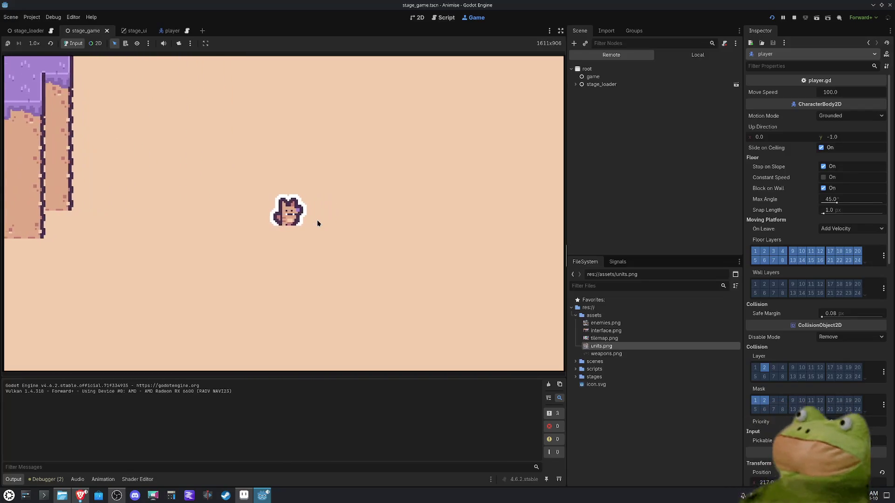
key("a")
key("d")
key("a")
key("d")
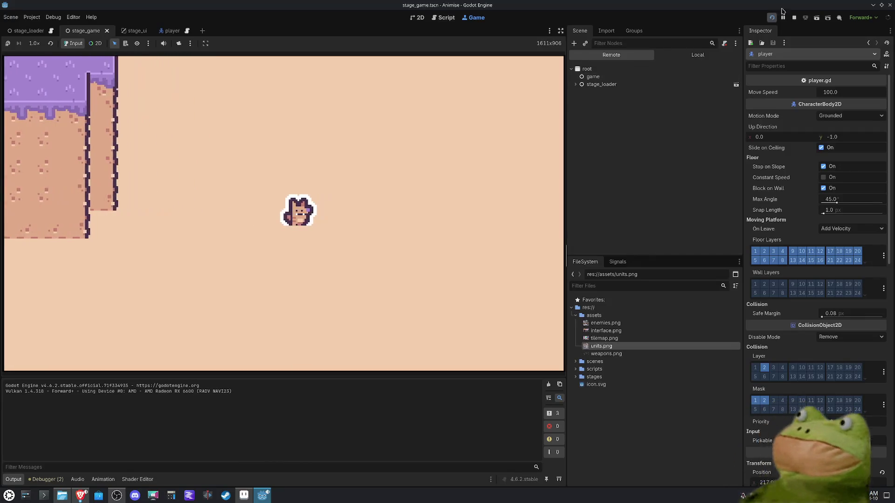
left_click(795, 18)
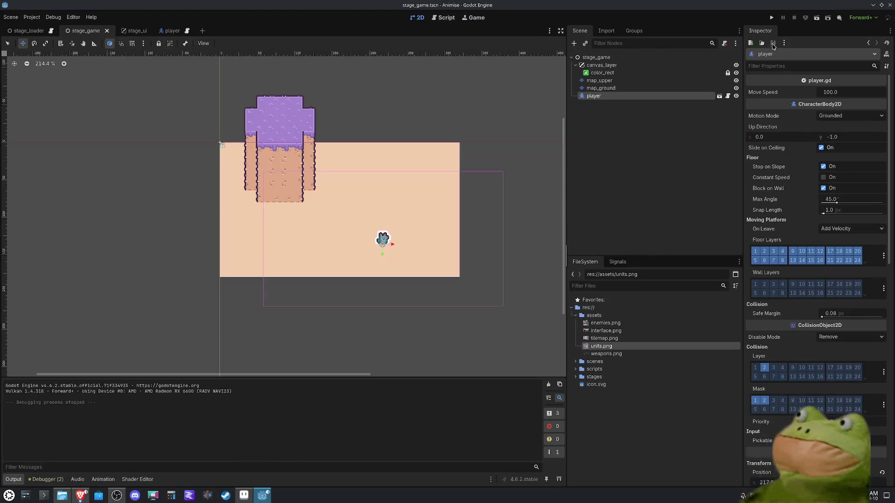
left_click(178, 31)
Set the player's camera_2d process callback to Physics.
left_click(622, 98)
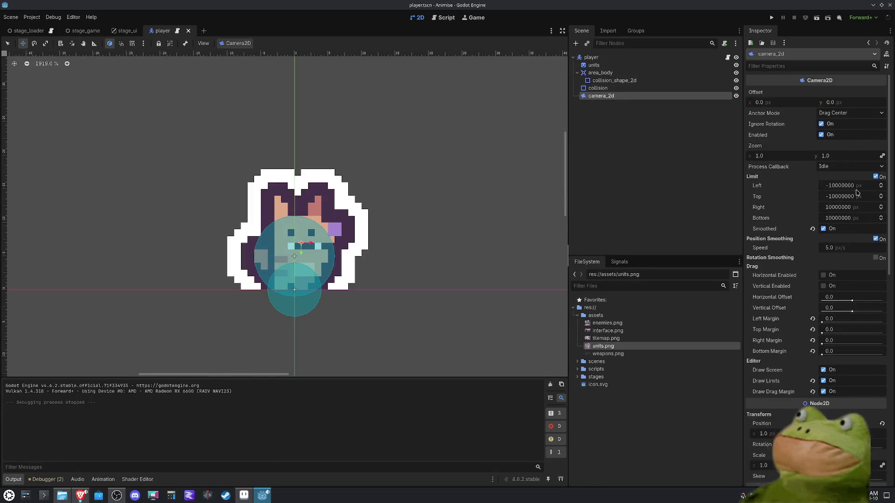
left_click(847, 167)
left_click(835, 181)
Test-run the game, walking the player around with the arrow keys, then stop it with F8.
key("F5")
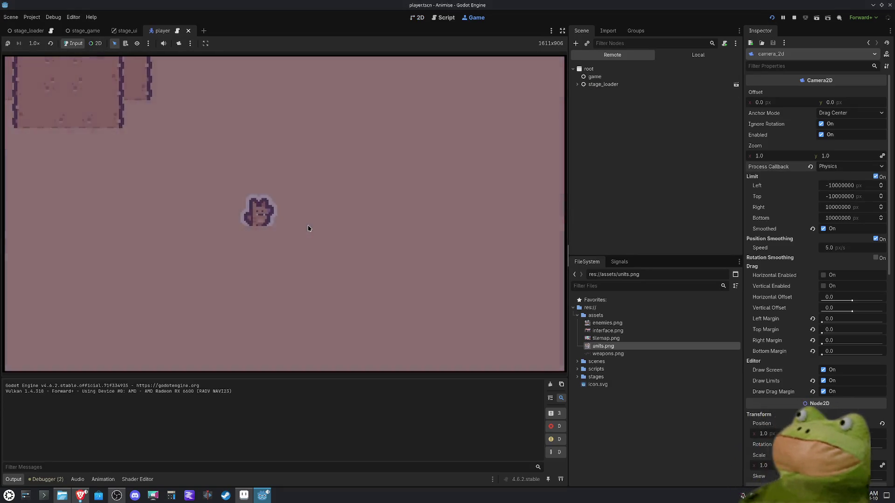
key("Up")
key("Left")
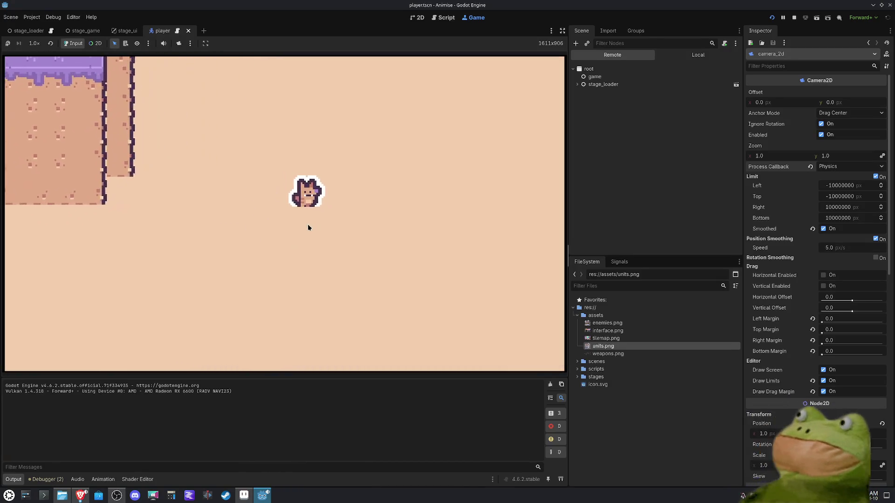
key("Left")
key("Down")
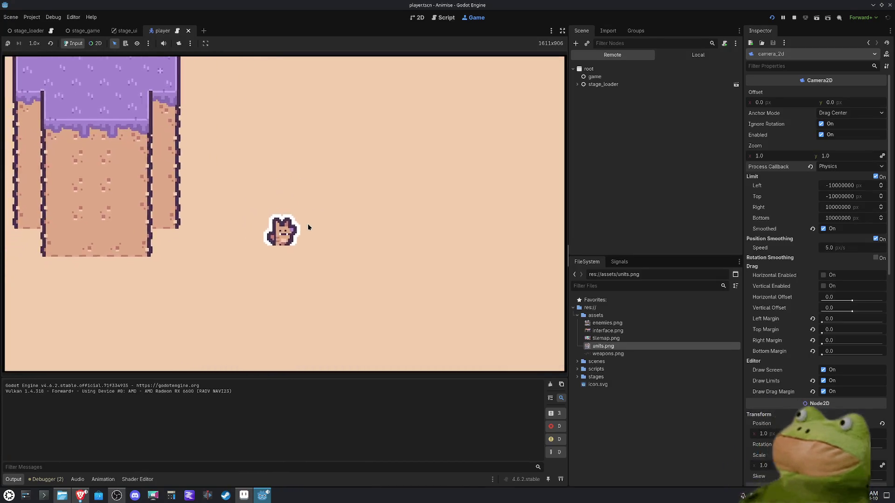
key("Right")
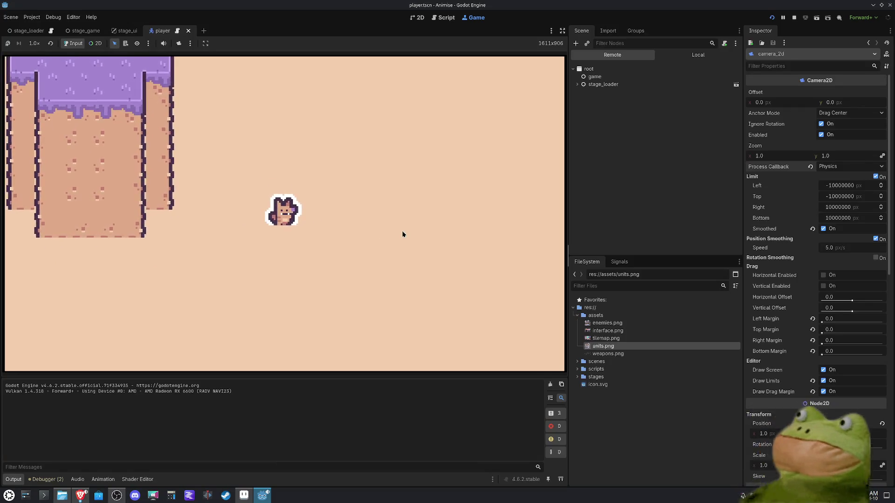
key("F8")
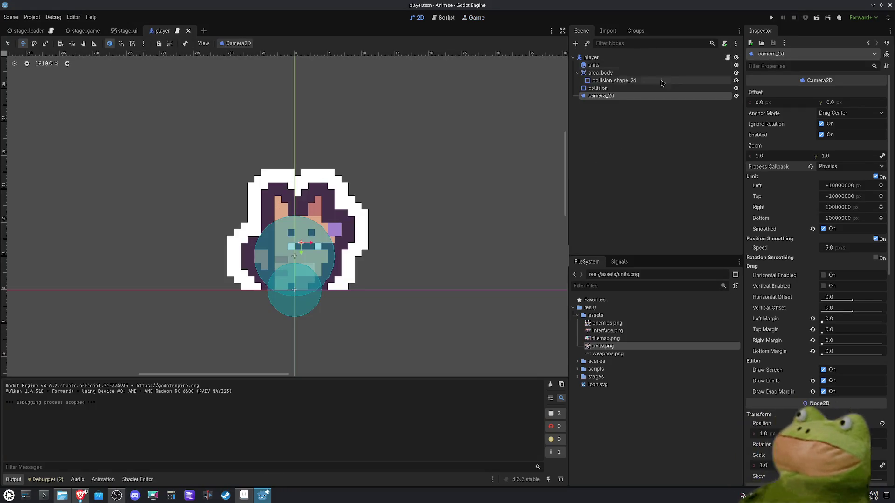
left_click(446, 18)
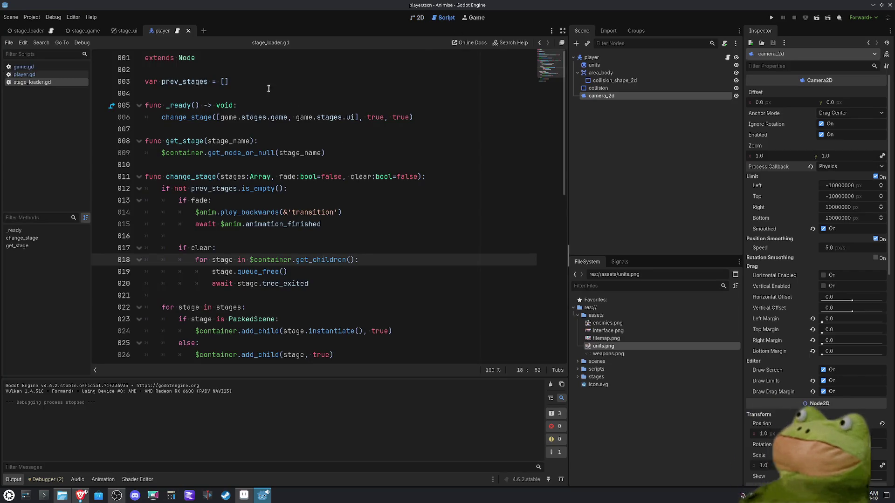
In player.gd, declare var _dir := 1 below the MOVE_SPEED export.
left_click(727, 57)
left_click(318, 88)
key("Return")
key("Return")
key("Up")
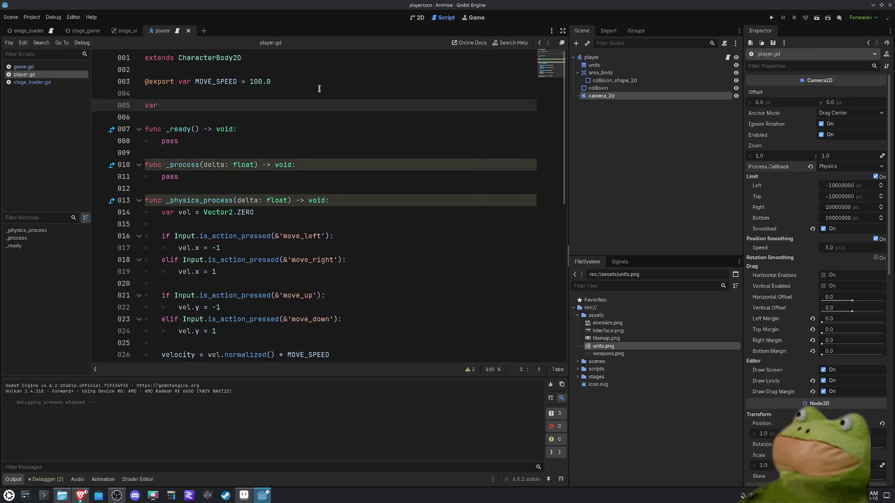
type("_dir :=")
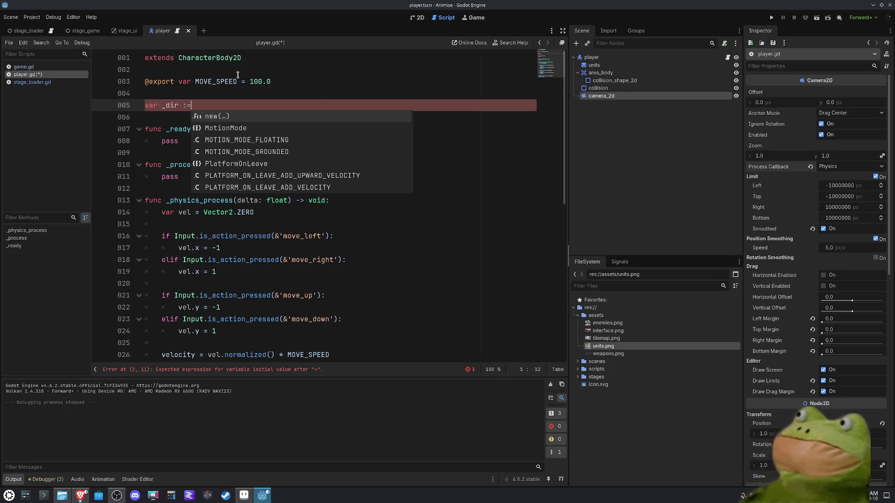
left_click(245, 83)
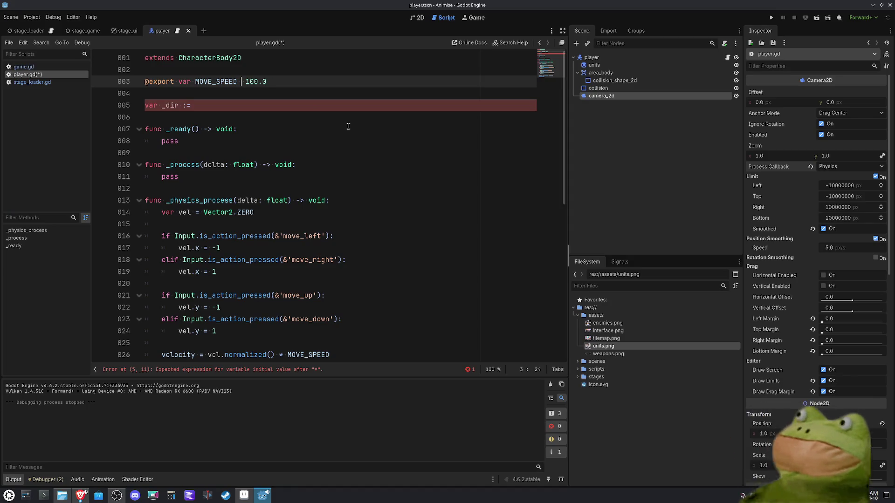
key("Down")
key("Down")
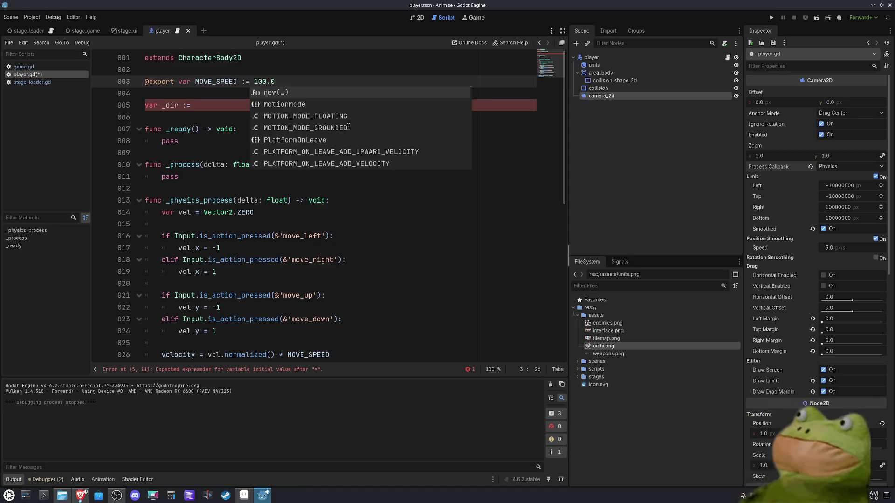
key("Escape")
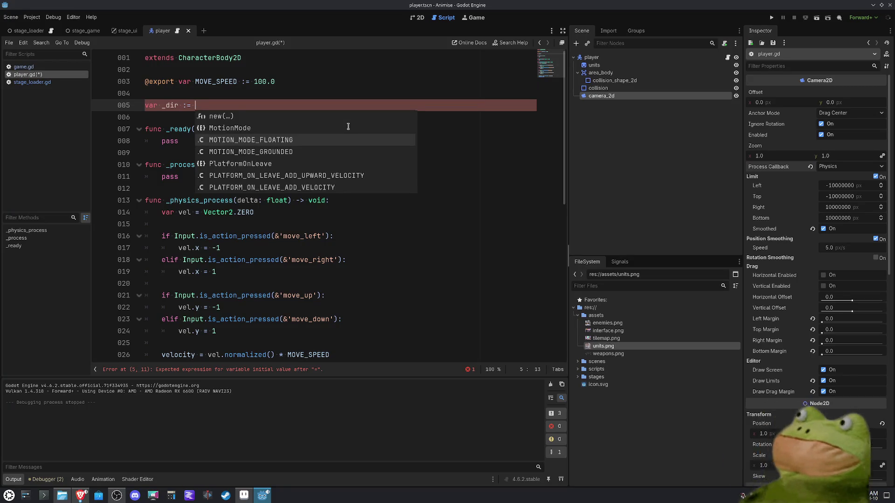
type("vec")
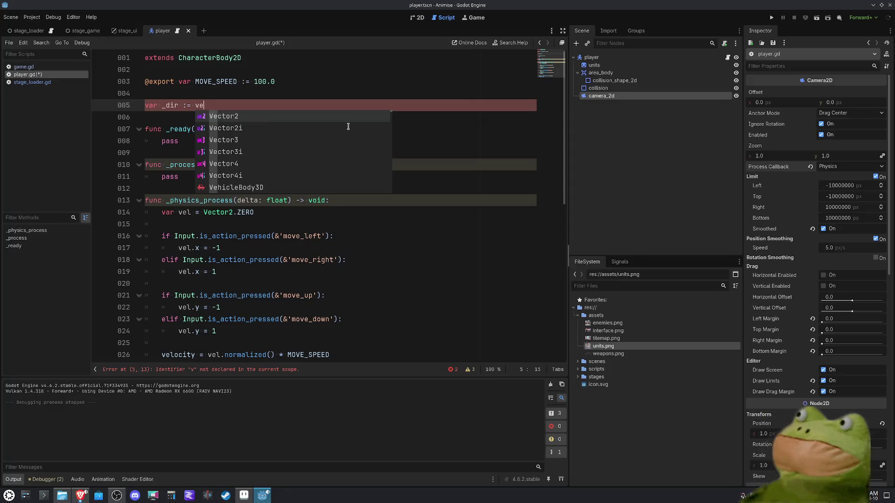
key("Return")
type(".z")
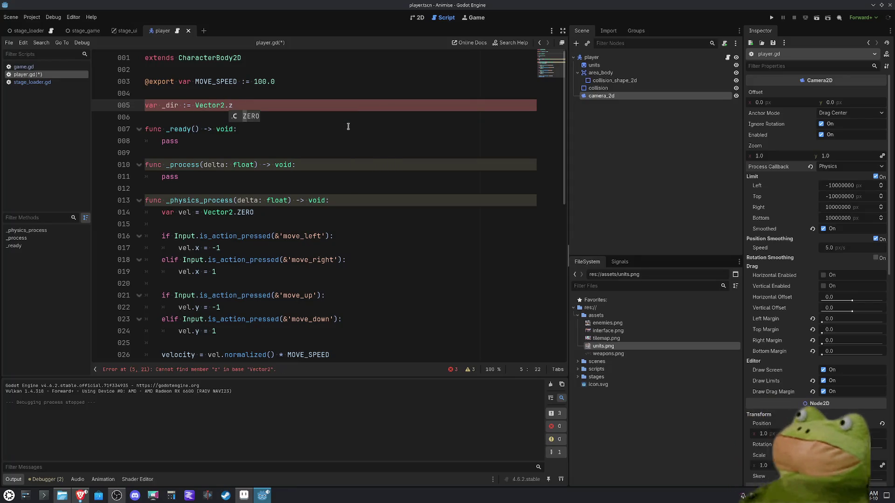
key("Return")
key("ctrl+shift+Left")
key("ctrl+shift+Left")
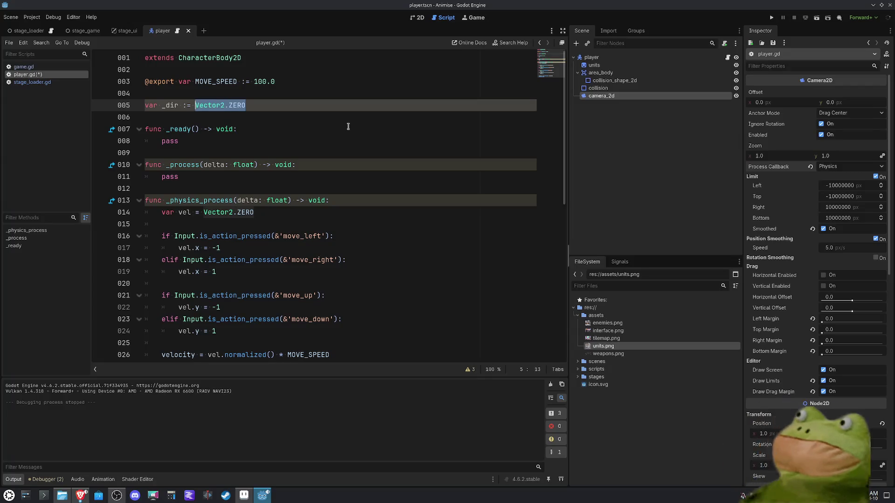
type("1")
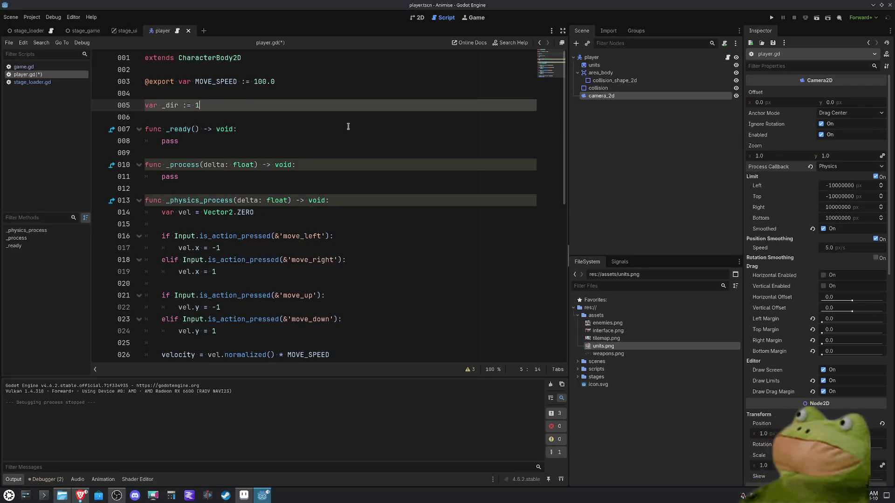
double_click(169, 104)
Set _dir = -1 under the move_left check and _dir = 1 under move_right.
left_click(301, 252)
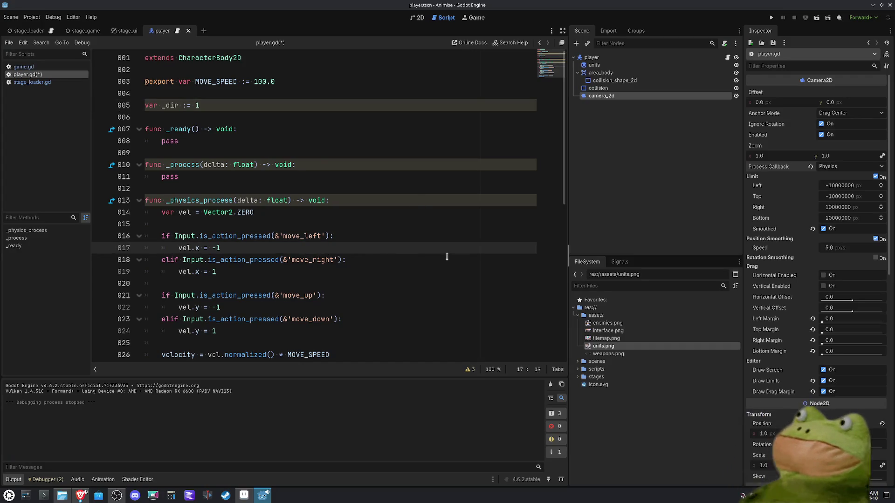
key("Return")
type("_dir = -1")
key("Down")
key("Down")
key("Return")
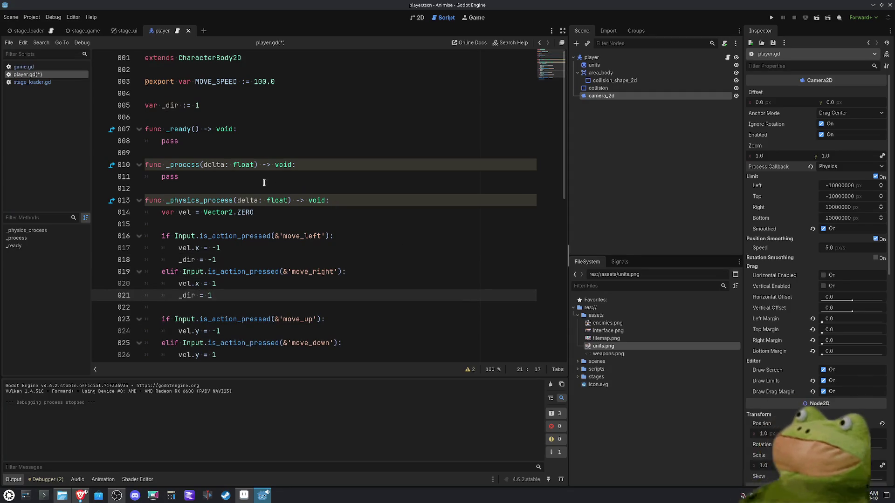
double_click(169, 107)
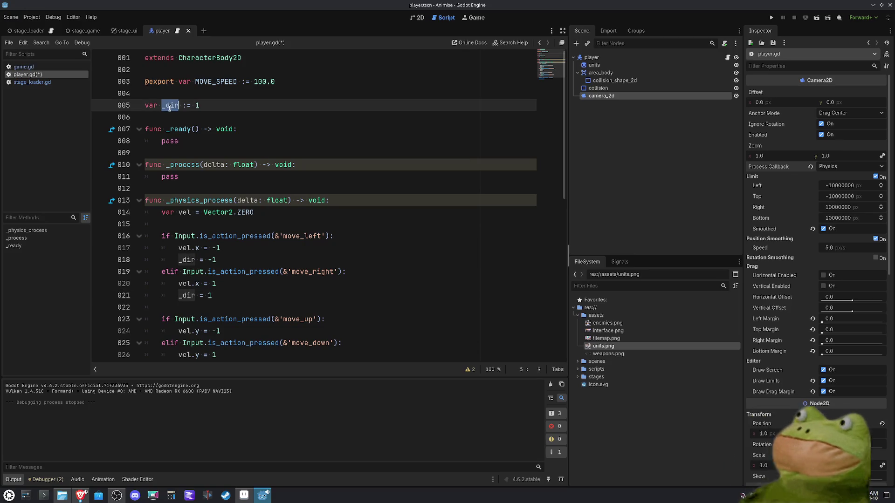
double_click(177, 177)
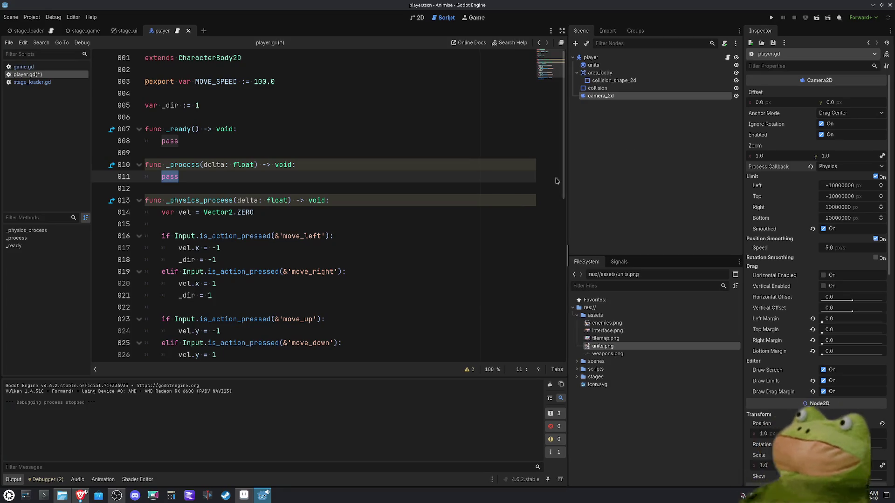
left_click(595, 65)
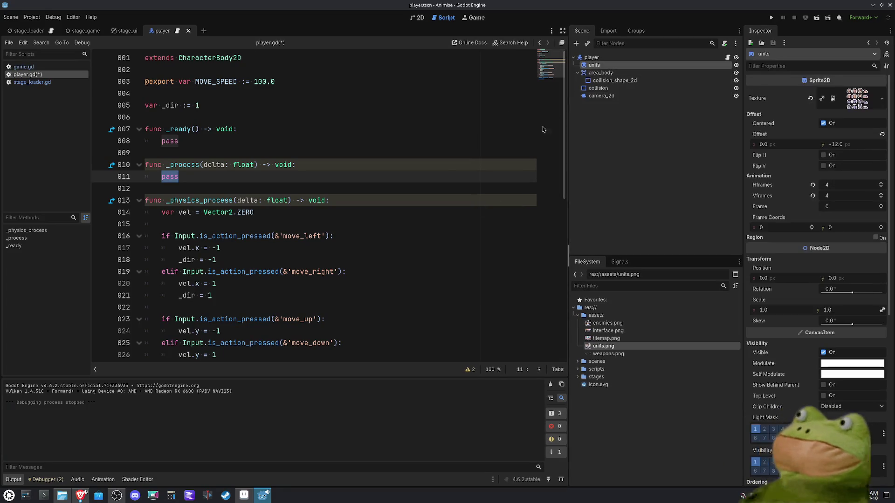
type("sprite")
Rename units to sprite, give area_body collision layer 2, and set its mask to layer 4 only.
key("Return")
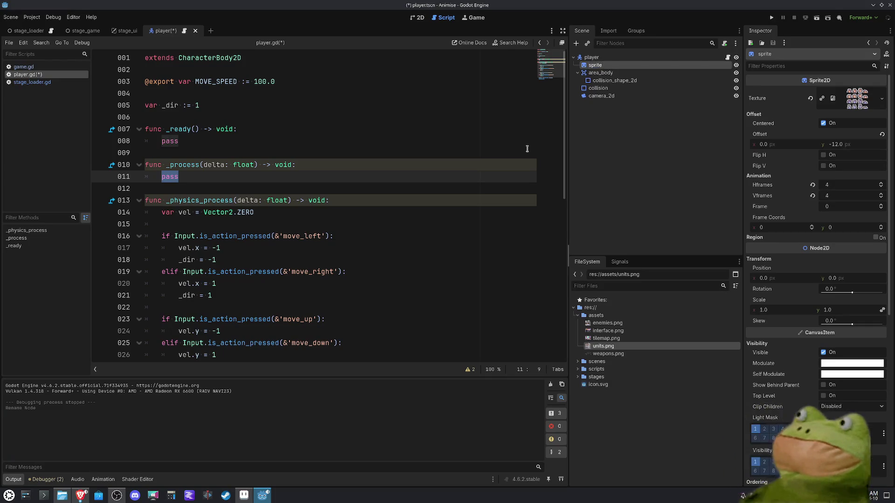
left_click(601, 73)
left_click(765, 255)
left_click(763, 288)
left_click(755, 288)
left_click(764, 288)
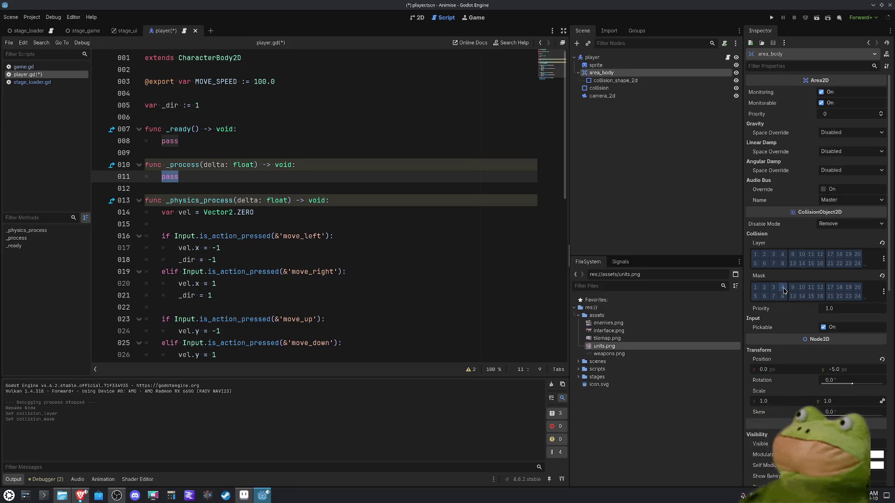
left_click(783, 288)
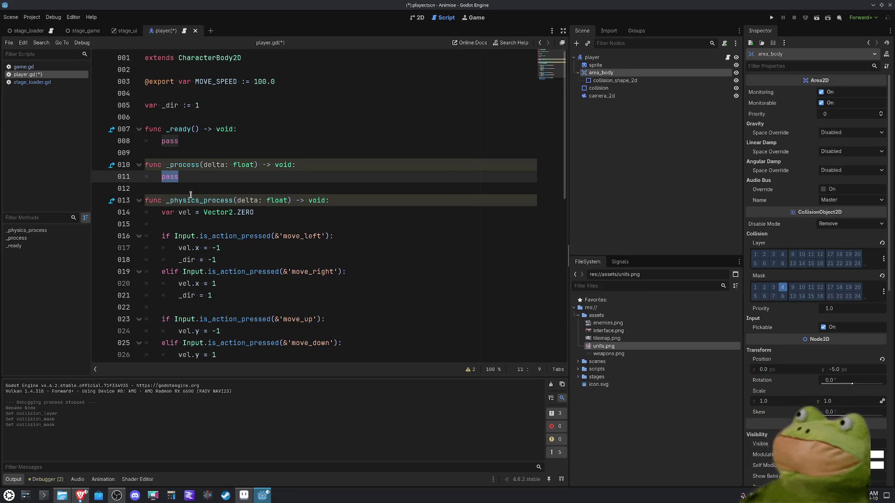
Replace pass in _process with '$sprite.flip_h = _dir < 0'.
type("#sp")
type("sp")
key("Return")
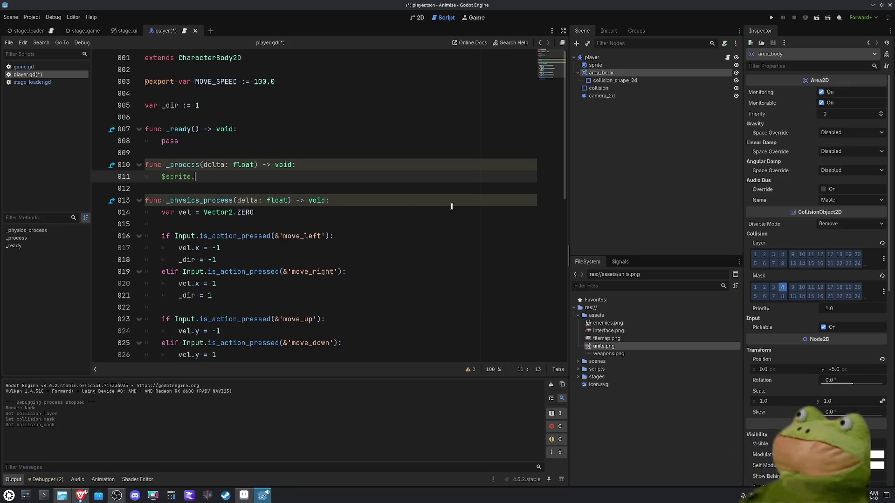
type(".")
type("fl")
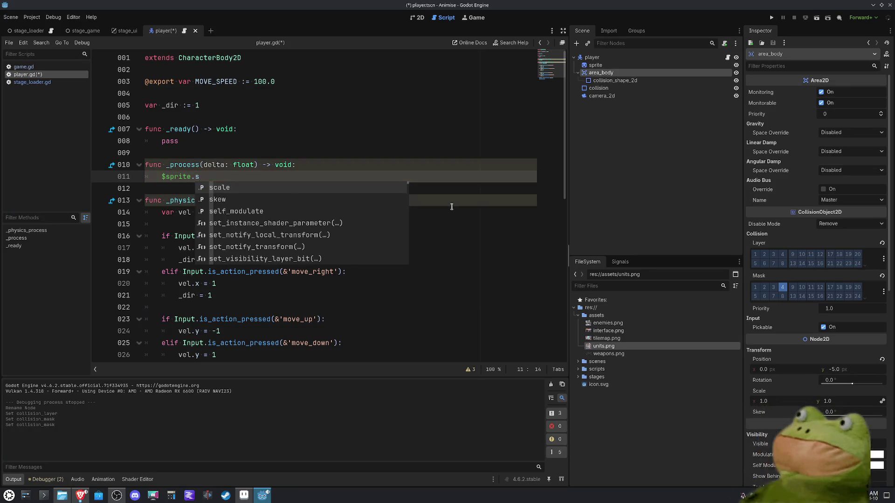
key("Return")
type("_dir < 0")
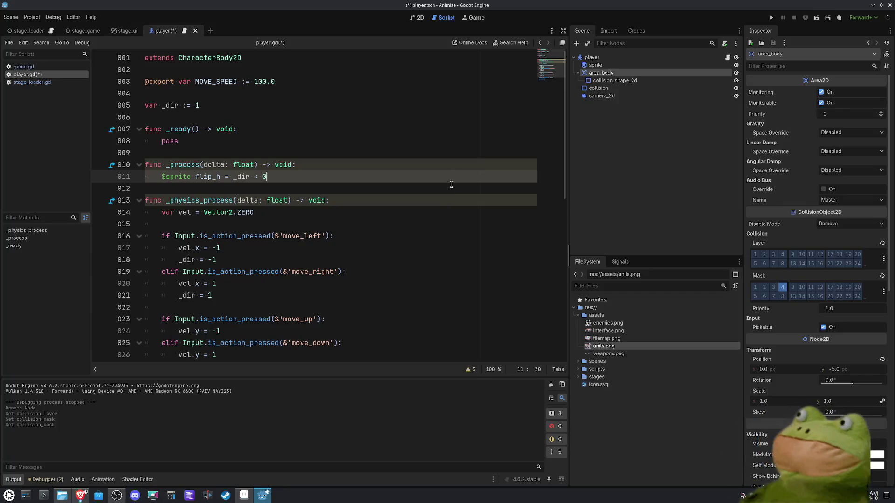
Run the game and walk the player left and right to check the sprite flips.
key("F5")
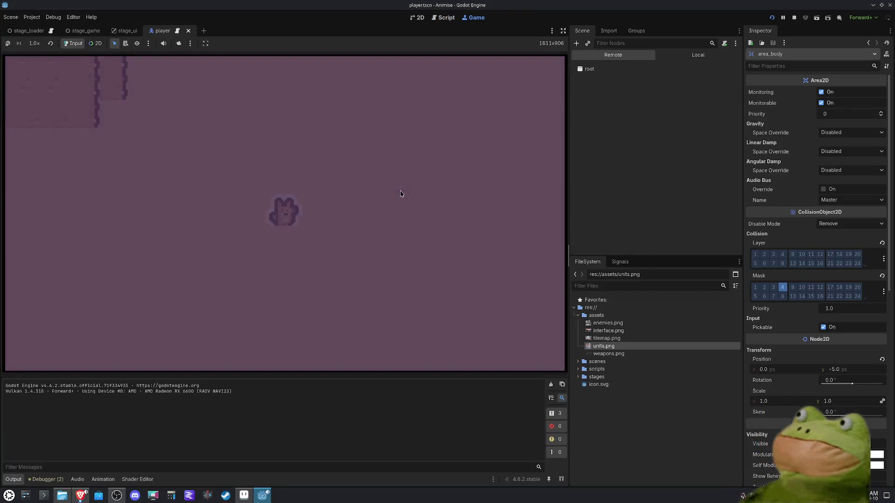
key("Left")
key("Right")
key("Left")
key("Right")
key("Left")
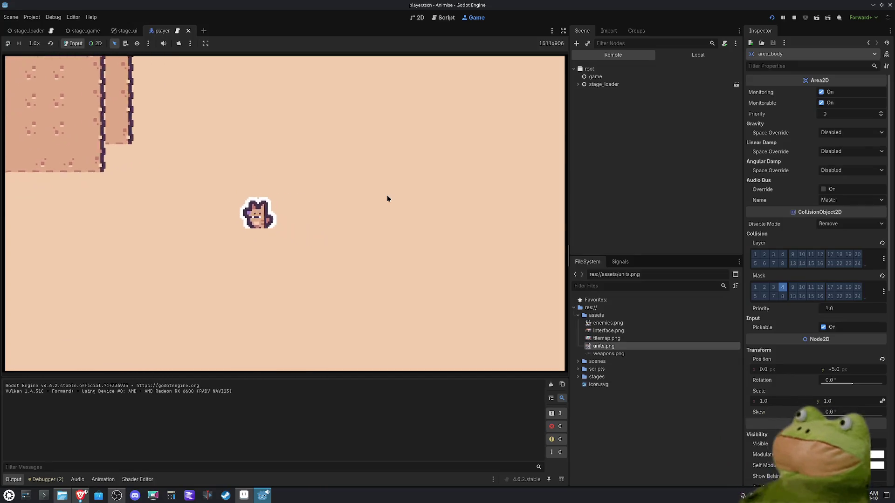
key("Left")
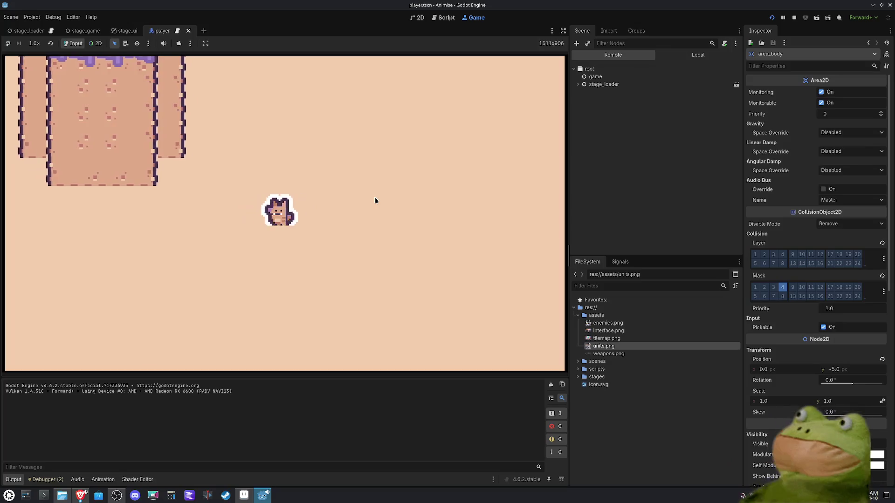
key("F8")
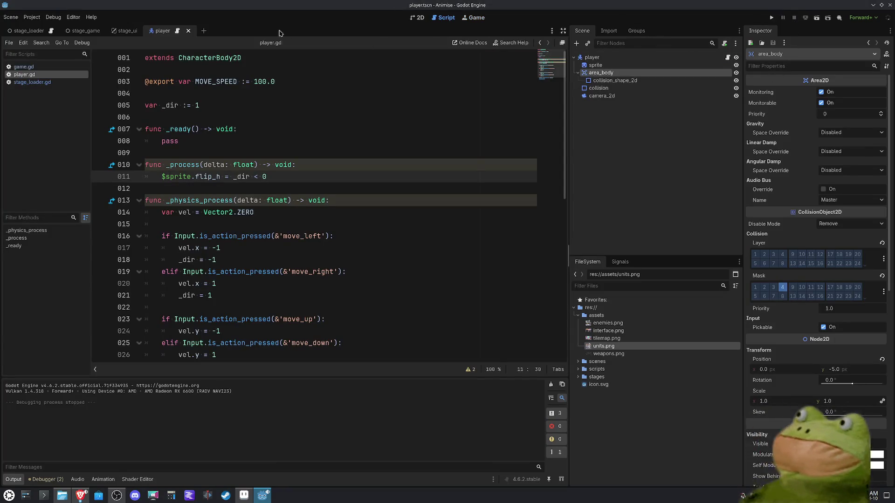
Create a new scene rooted in a RayCast2D node, found by searching 'rayca'.
left_click(203, 31)
left_click(575, 94)
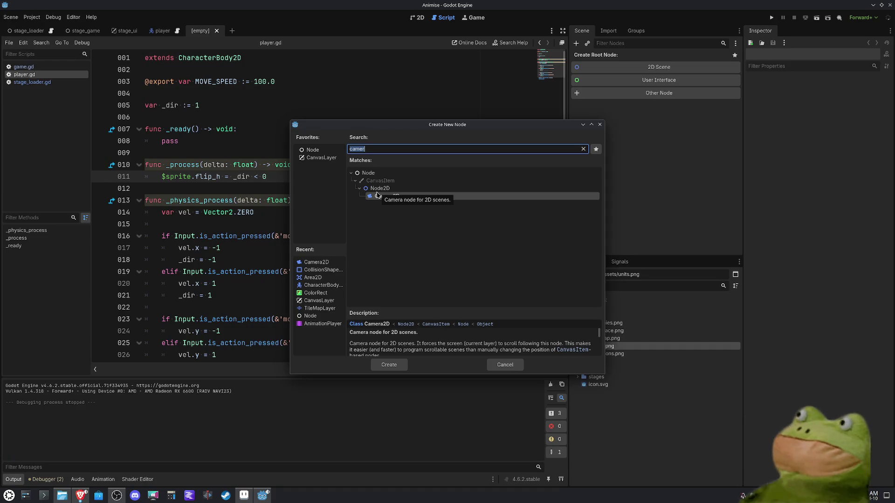
type("rayca")
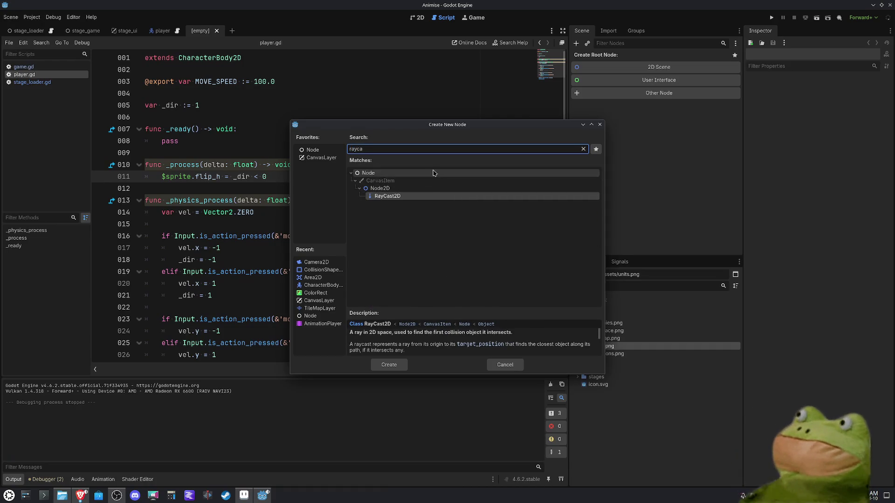
double_click(388, 196)
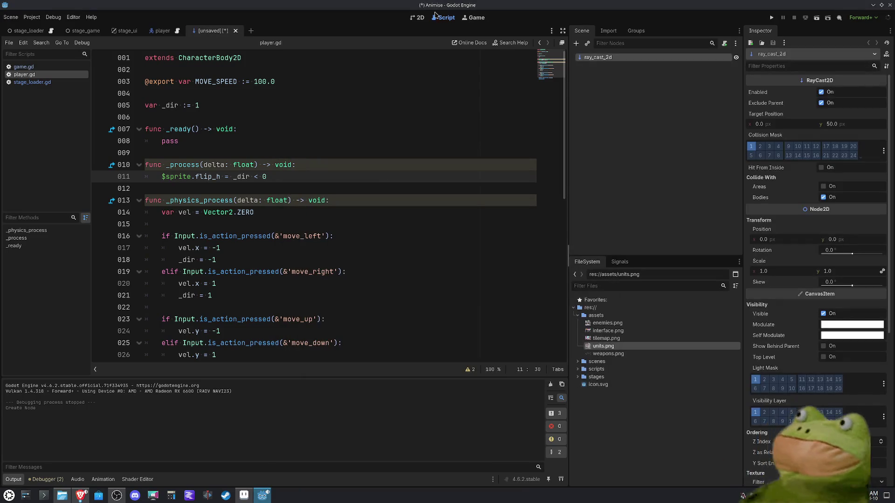
Point the RayCast2D target to the right, to about (12, 0).
left_click(418, 17)
scroll(216, 219, "up", 6)
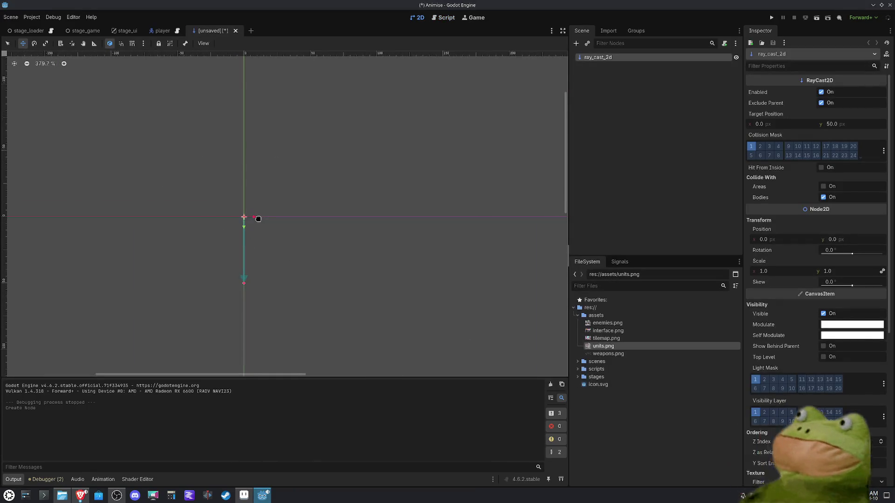
mouse_move(239, 352)
left_mouse_down()
mouse_move(253, 340)
mouse_move(313, 186)
mouse_move(274, 224)
mouse_move(276, 215)
left_mouse_up()
Add a Sprite2D child node under ray_cast_2d.
scroll(257, 213, "up", 3)
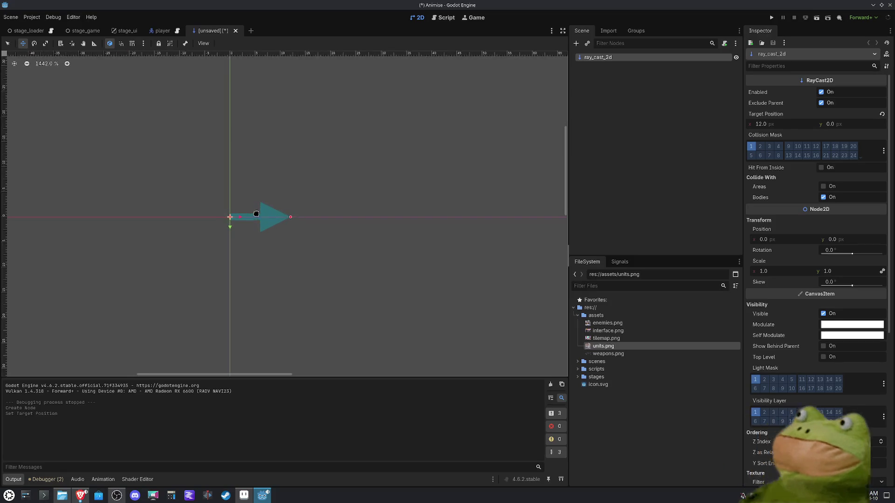
left_click(576, 43)
type("sprite")
key("Return")
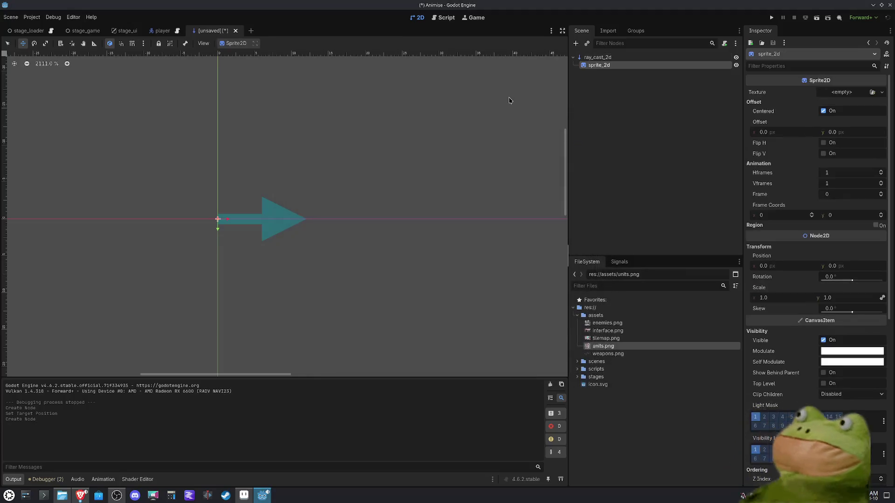
Quick Load interface.png as the sprite texture and enable Region cropping.
left_click(867, 95)
left_click(870, 95)
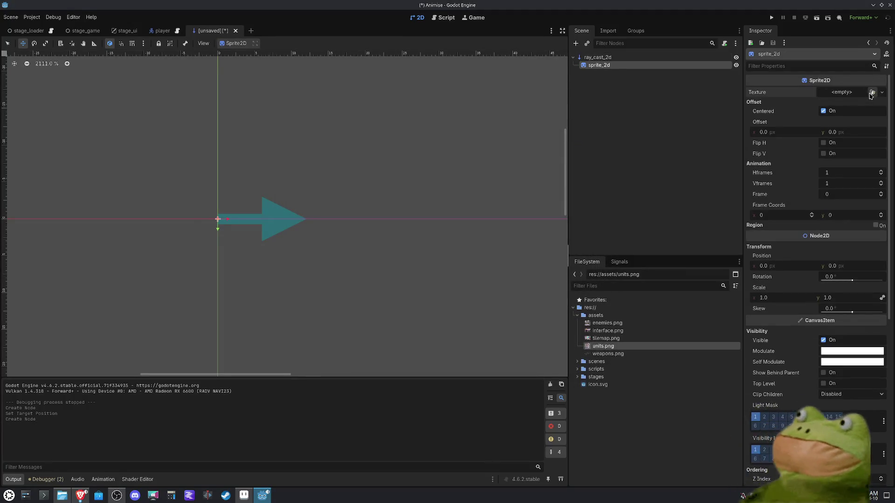
left_click(871, 94)
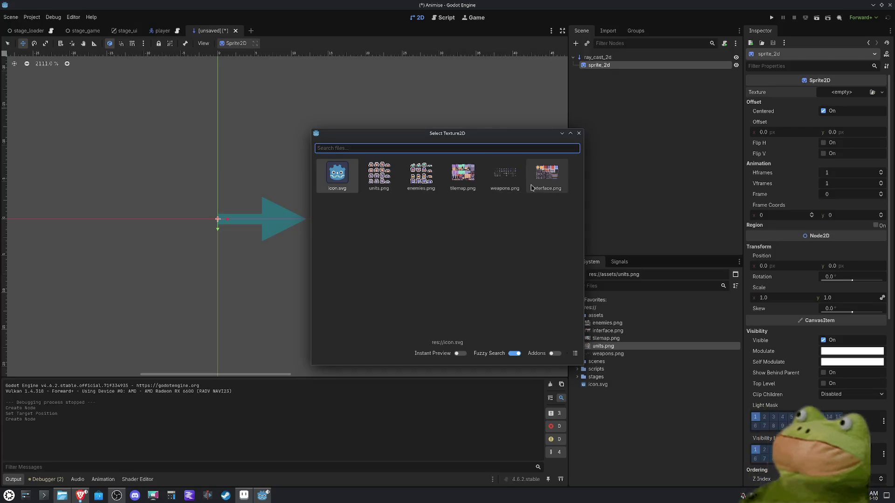
left_click(546, 179)
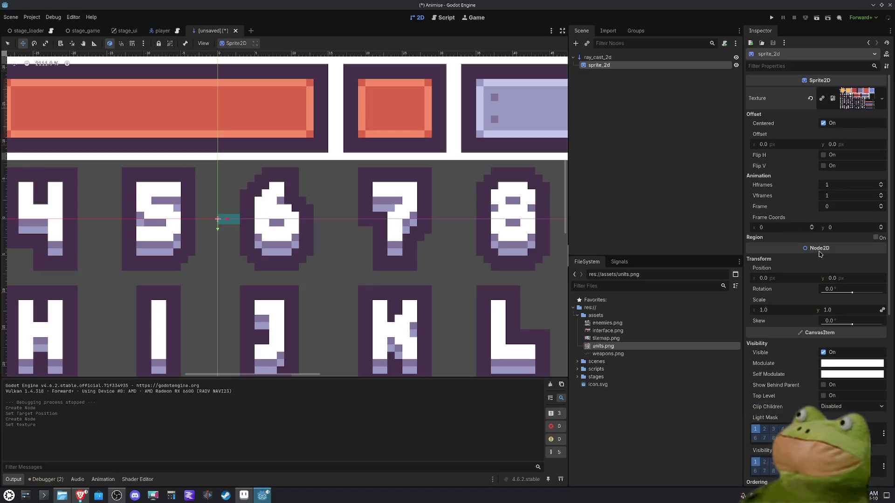
left_click(877, 239)
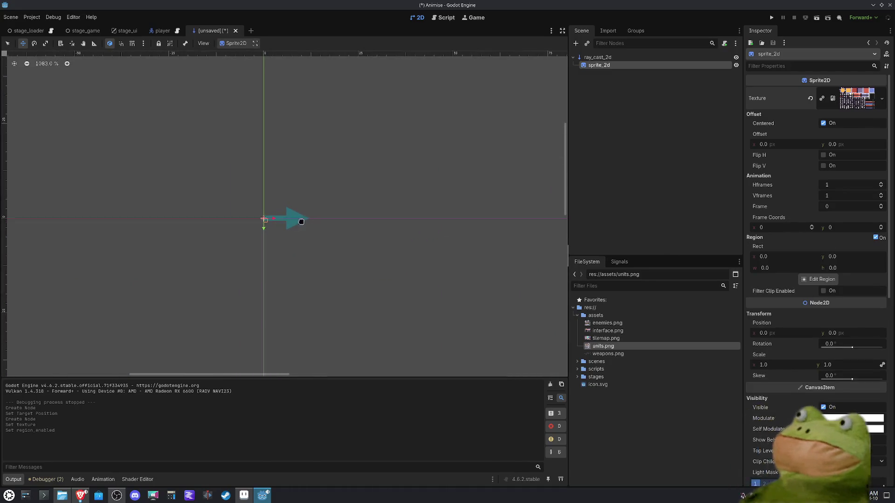
left_click(824, 281)
scroll(462, 273, "up", 4)
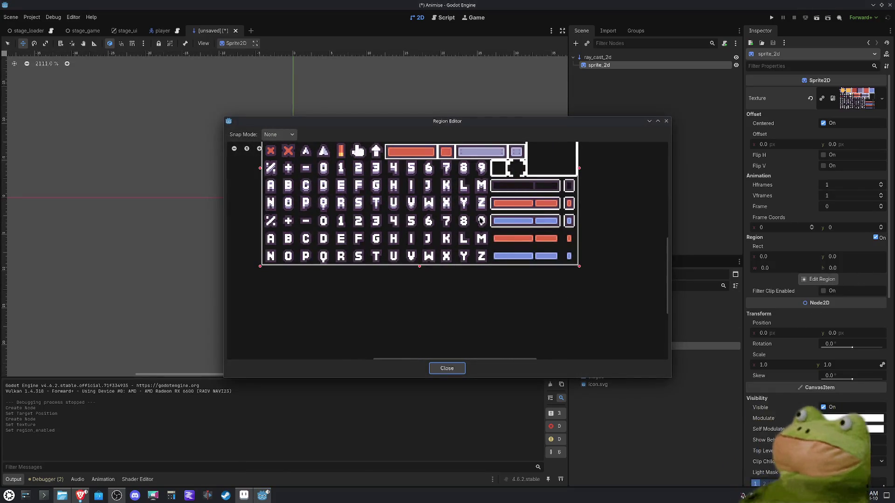
scroll(506, 258, "down", 2)
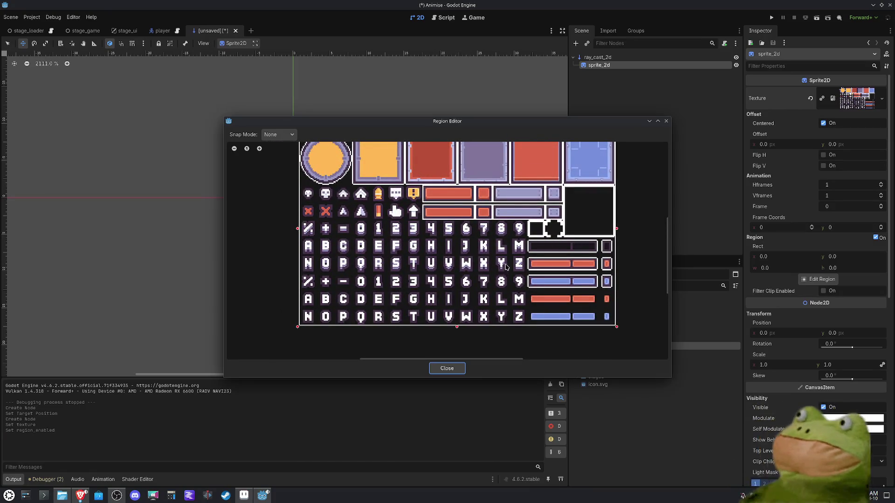
left_click(447, 368)
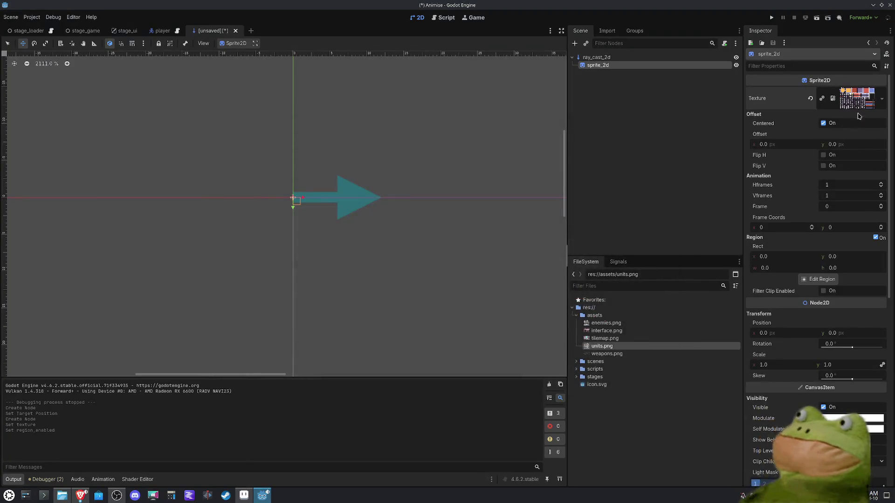
Swap the sprite's texture to tilemap.png using Quick Load.
left_click(882, 98)
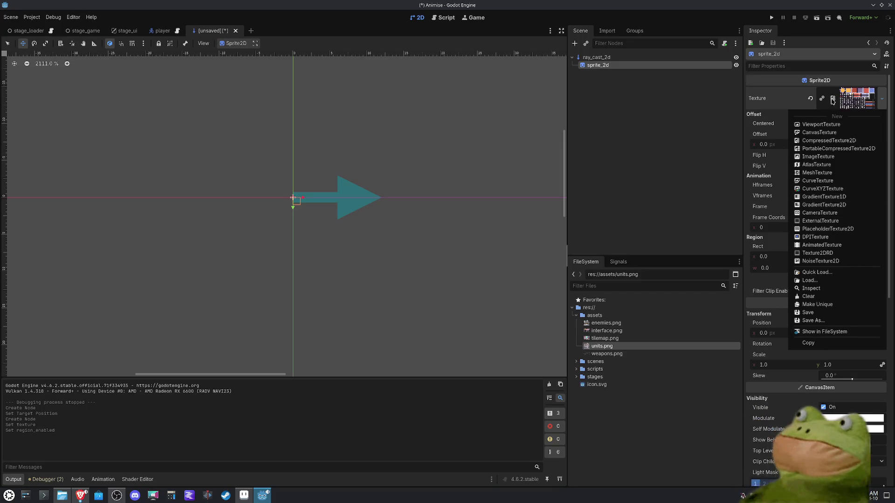
left_click(833, 100)
left_click(834, 99)
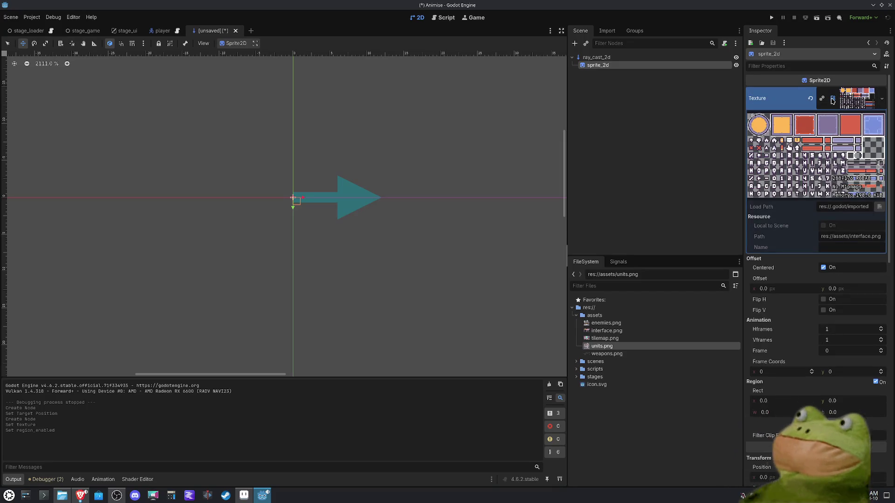
left_click(833, 99)
left_click(833, 99)
left_click(833, 100)
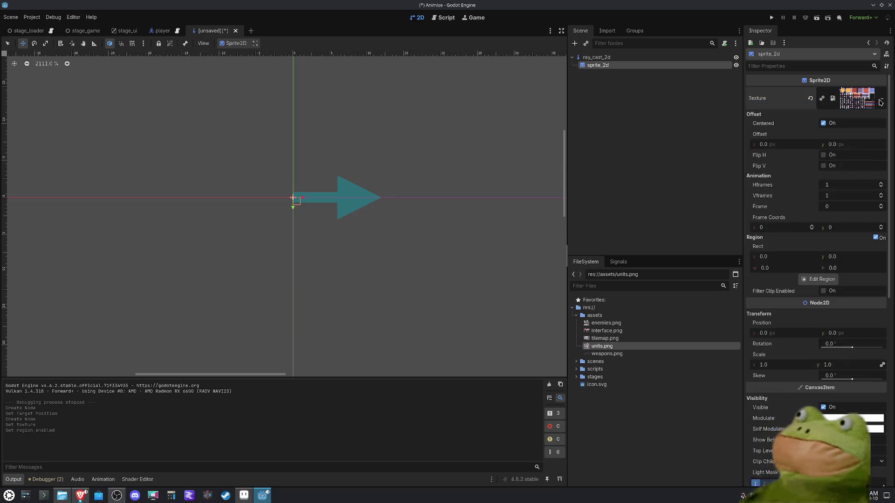
left_click(884, 102)
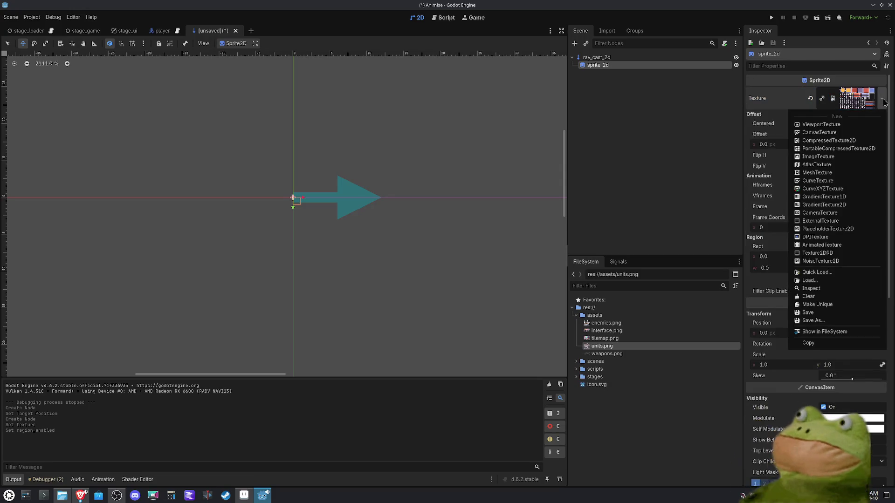
left_click(836, 275)
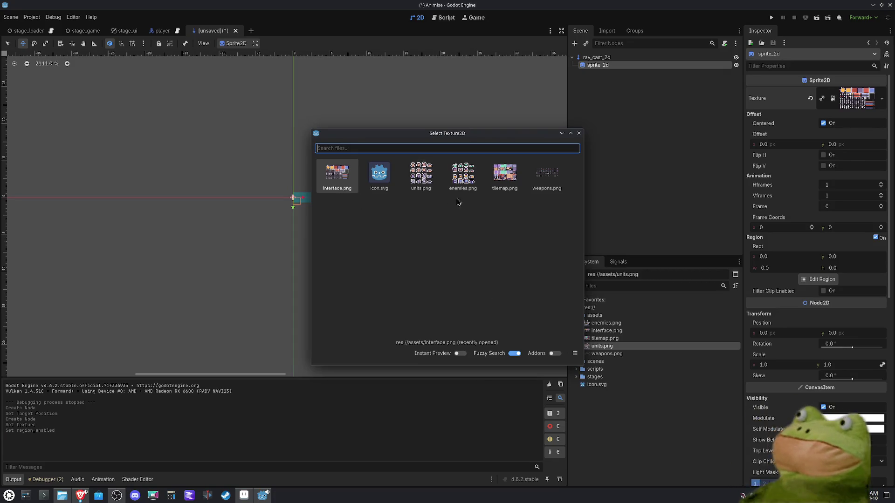
left_click(517, 188)
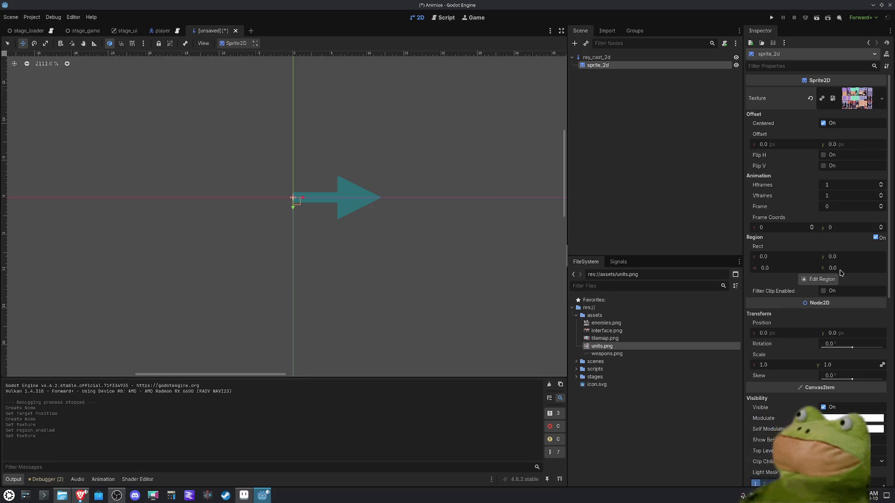
left_click(821, 279)
Outline the small yellow tile as the region, with pixel snapping turned on.
scroll(470, 282, "up", 5)
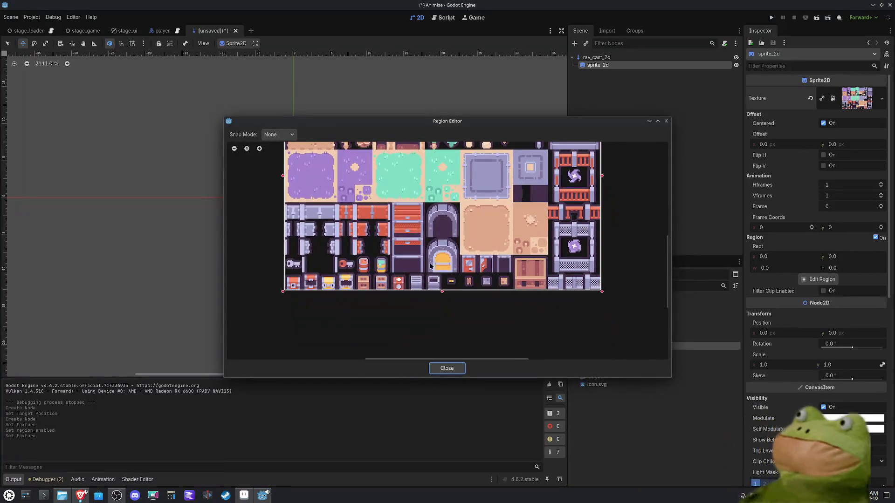
scroll(470, 282, "up", 2)
left_click_drag(430, 274, 460, 299)
left_click(279, 134)
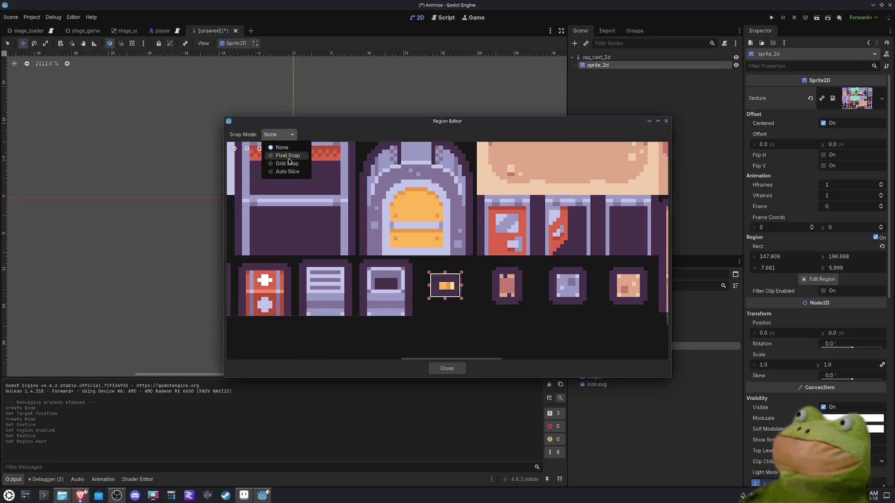
left_click(276, 154)
left_click_drag(425, 261, 470, 306)
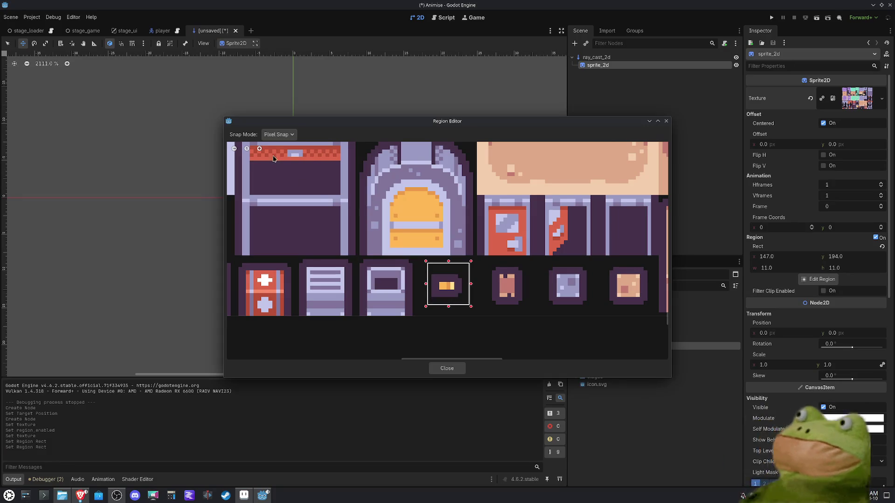
Use 16×16 grid snapping to fit the region to the yellow tile at 144, 192.
left_click(274, 136)
left_click(286, 163)
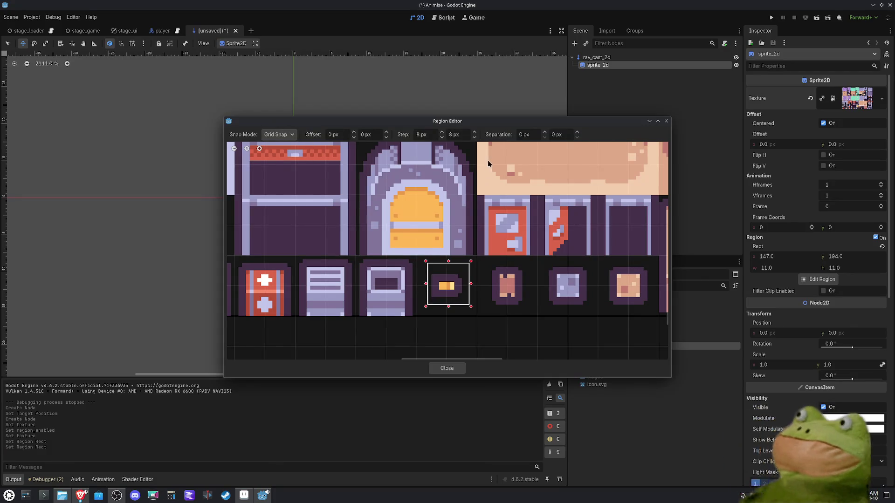
key("BackSpace")
type("16")
left_click(460, 135)
type("16")
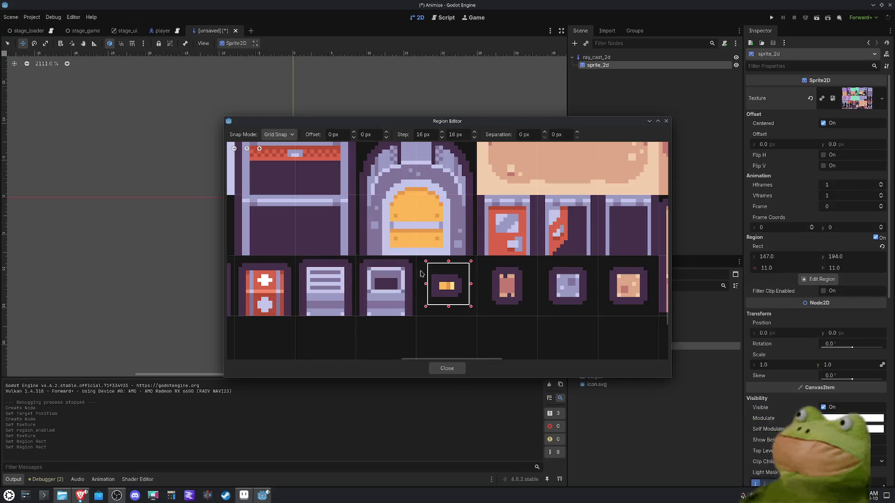
left_click(461, 310)
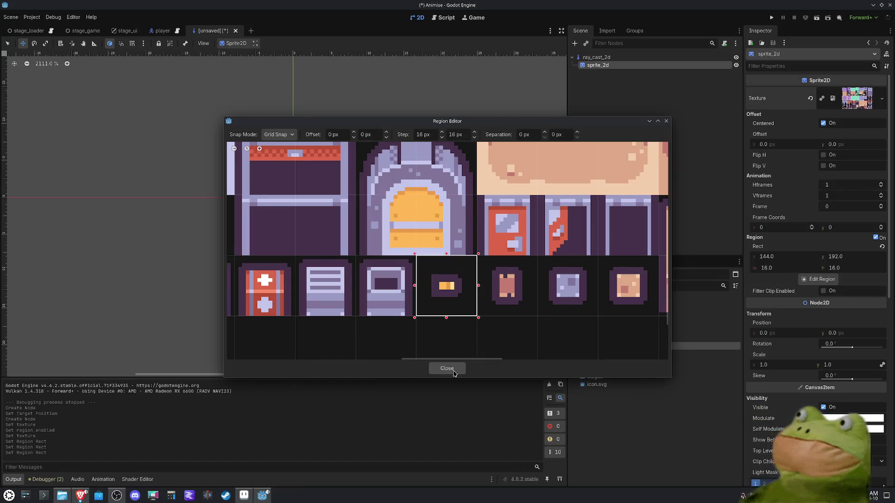
left_click(454, 372)
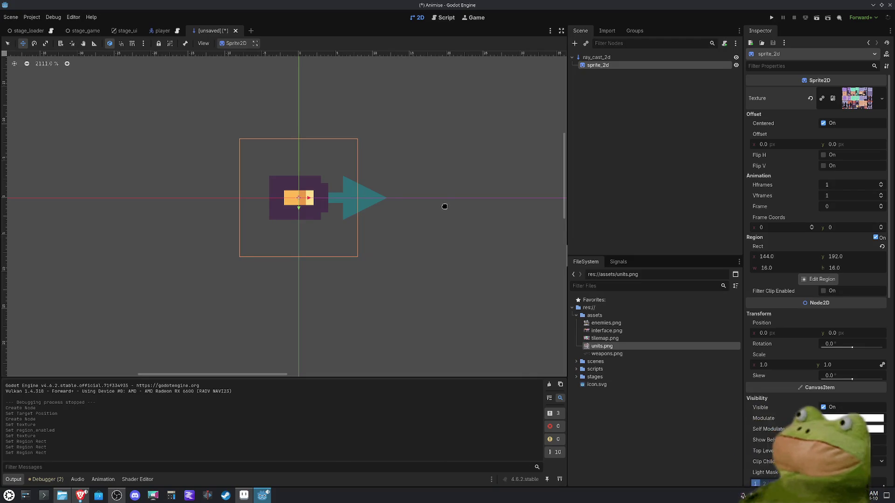
Shorten the ray target to 10 px and rename the root node to bullet.
left_click(596, 57)
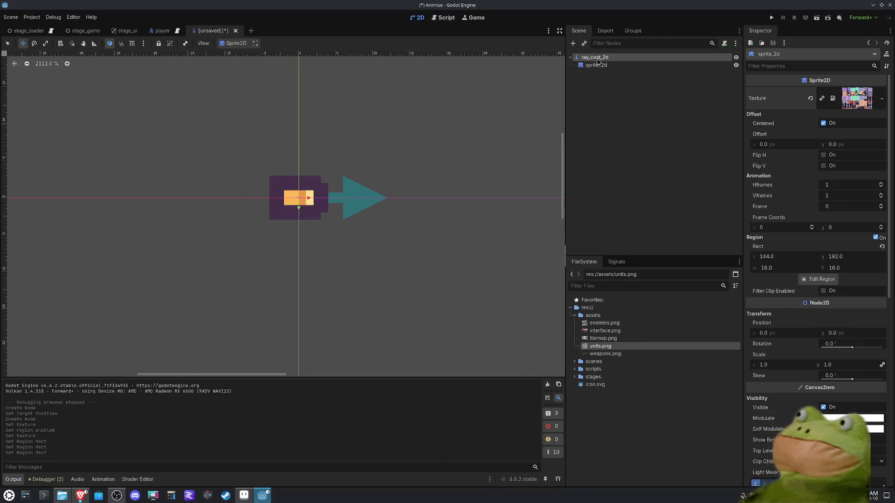
left_click_drag(388, 198, 373, 198)
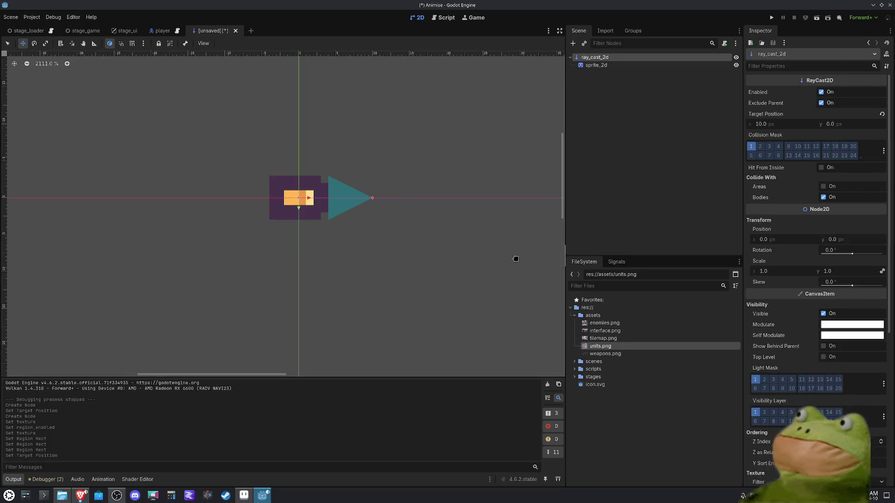
double_click(601, 58)
type("bullet")
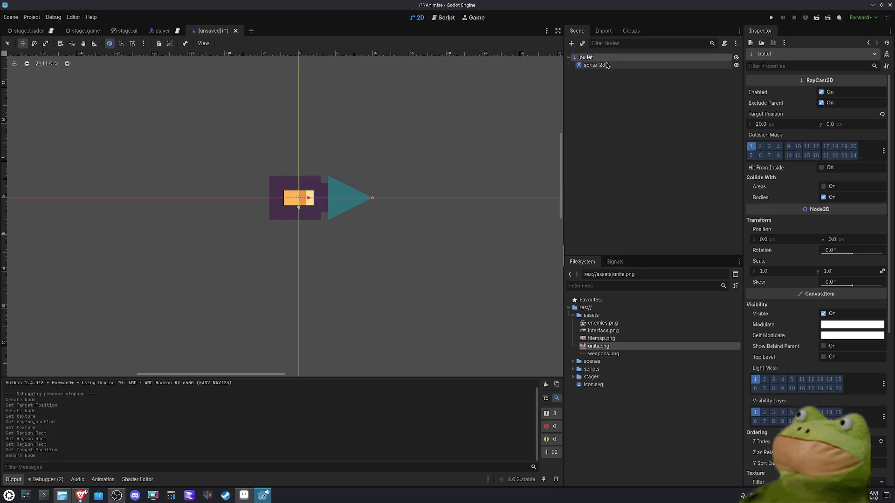
key("Return")
Rename sprite_2d to sprite and bring up the scene's save dialog.
key("Down")
key("F2")
type("spr")
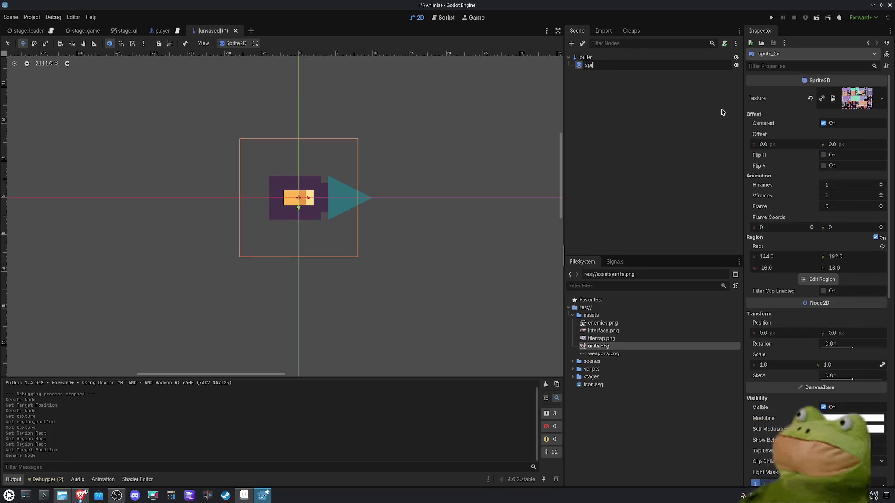
type("ite")
key("Return")
key("ctrl+s")
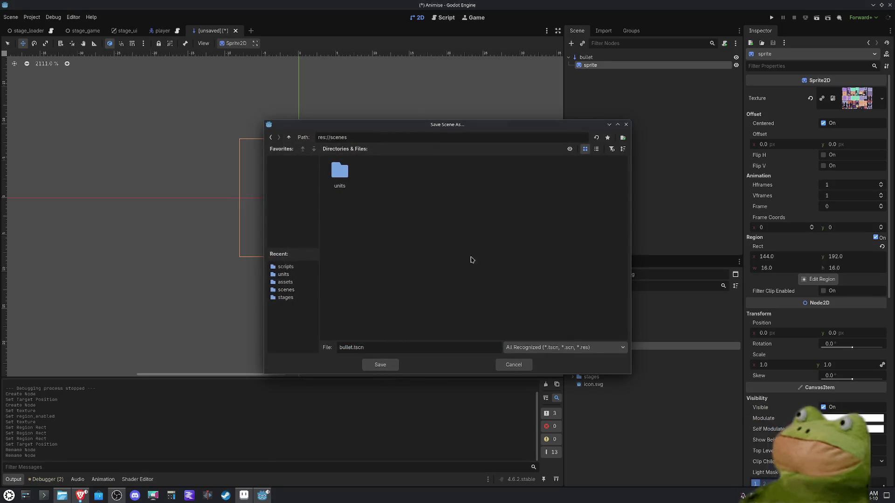
Create a bullets folder under scenes and save the scene there as bullet_0.tscn.
left_click(623, 137)
type("bu")
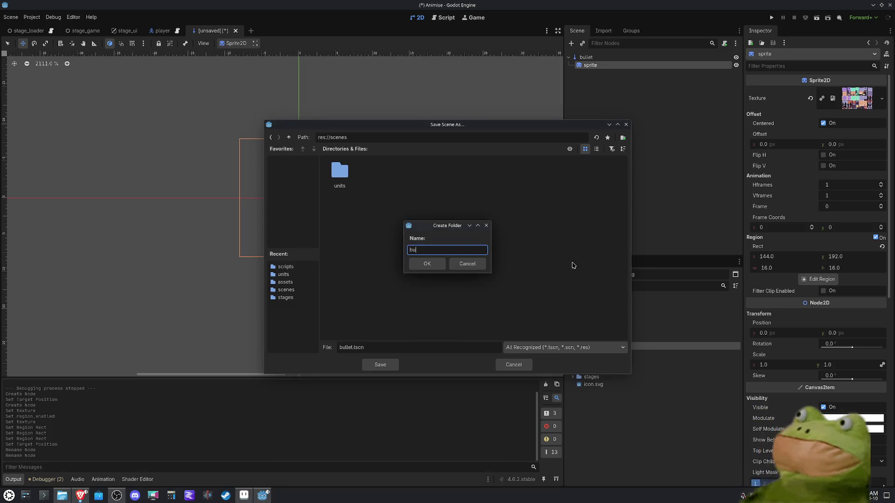
type("s")
key("Return")
left_click(353, 347)
type("_9")
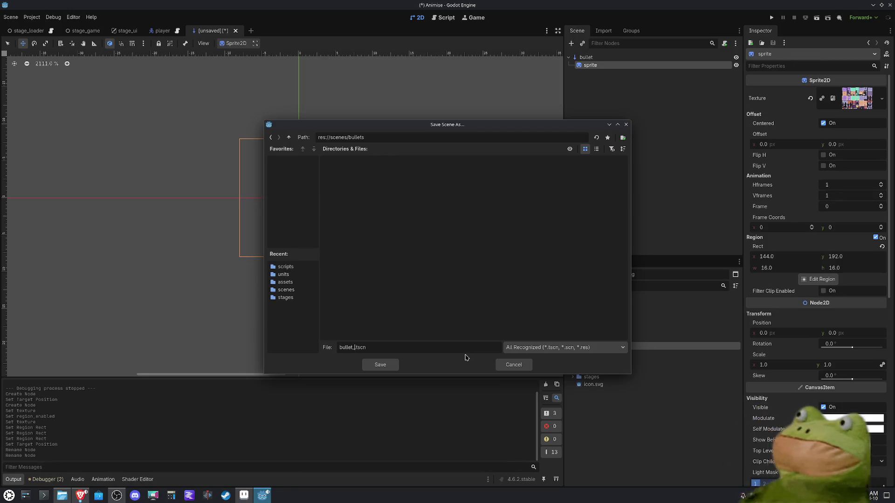
type("0")
key("Return")
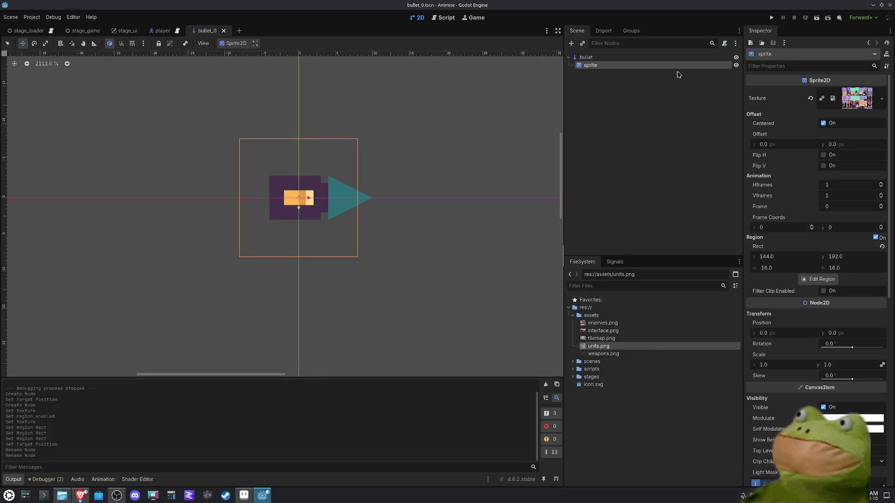
left_click(445, 17)
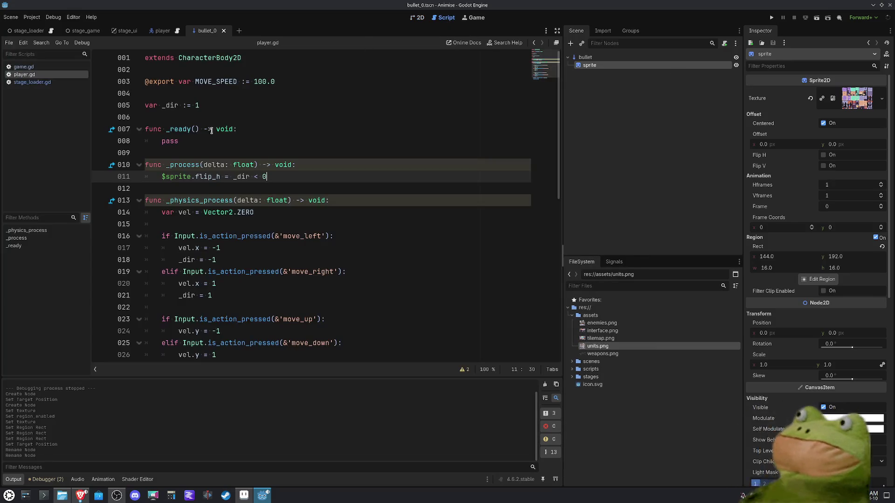
left_click(24, 66)
left_click(319, 81)
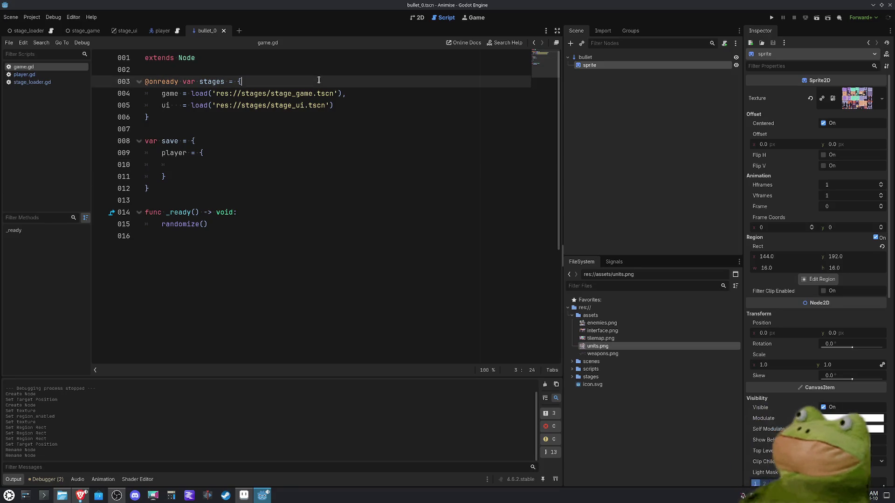
key("Up")
key("Return")
key("Return")
key("Up")
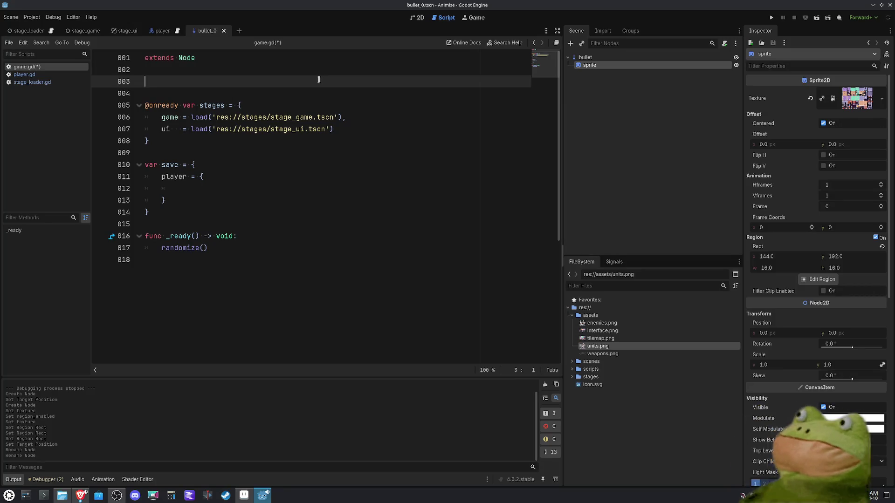
type("onready var bullets = {")
key("Return")
type("bull")
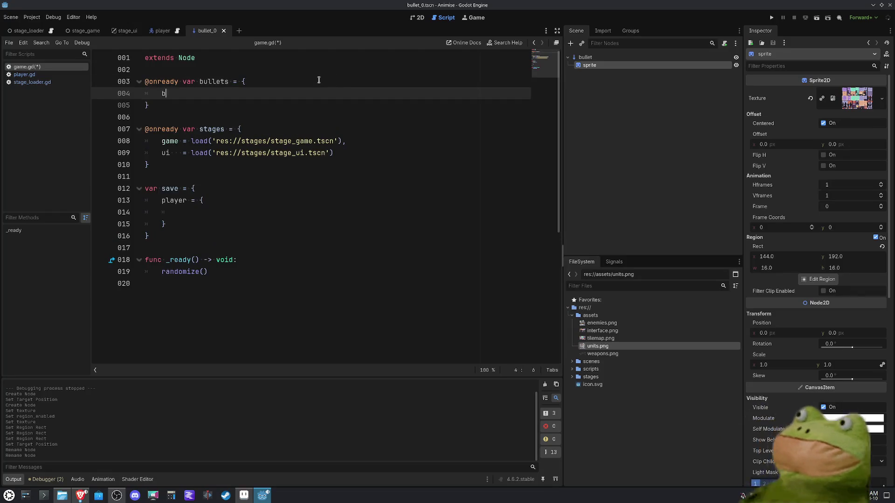
type("et_0 = load(bul")
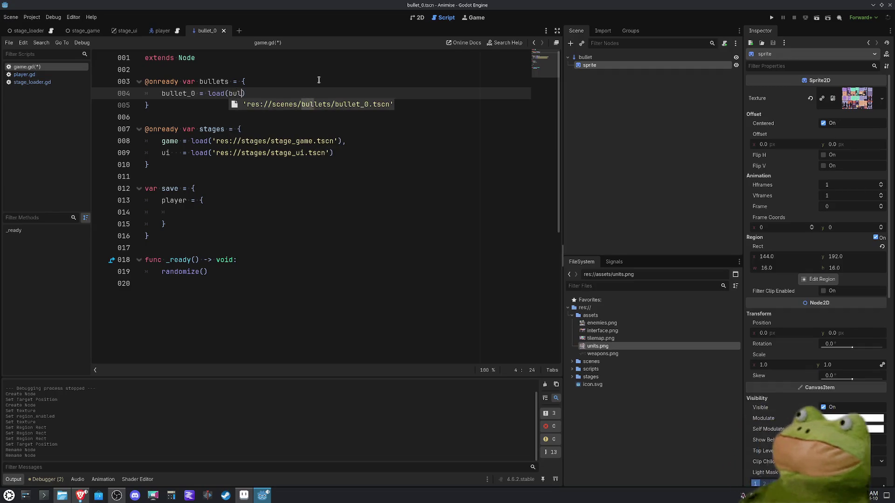
key("Return")
key("ctrl+s")
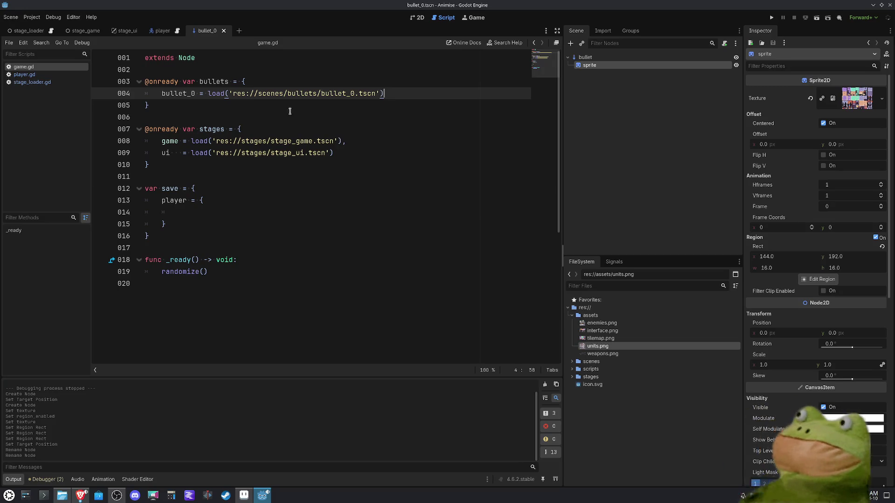
left_click(420, 17)
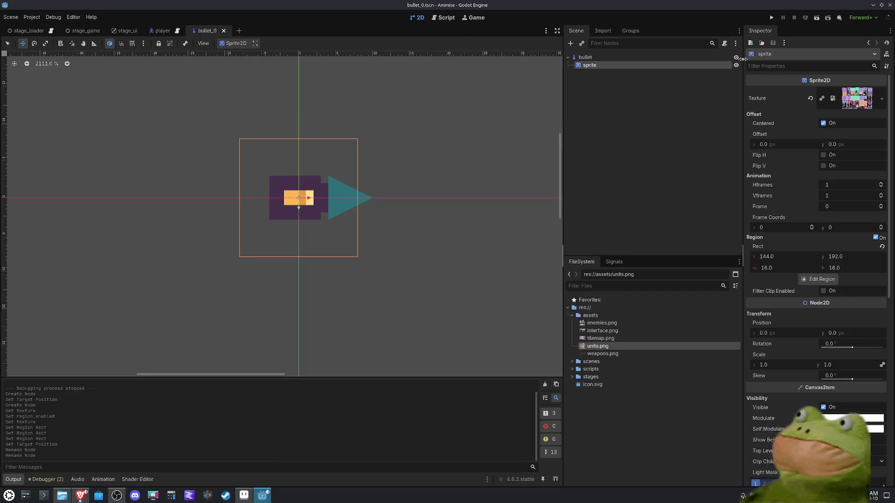
Attach a new script to the bullet node at res://scripts/bullet_0.gd.
left_click(699, 59)
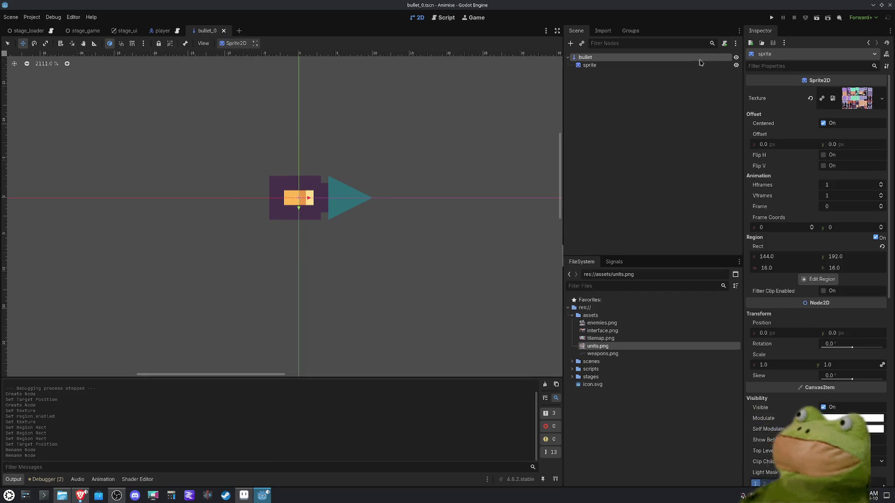
left_click(724, 43)
left_click_drag(421, 253, 451, 252)
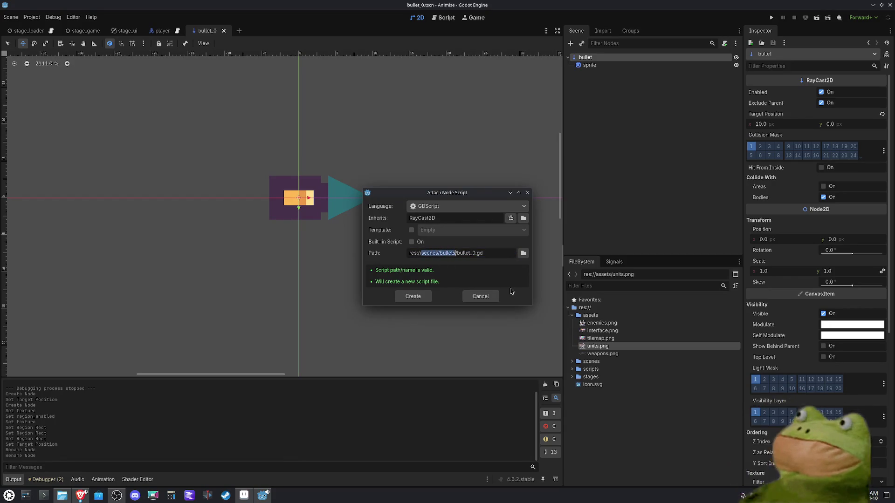
type("scripts")
left_click(413, 296)
Add a _ready stub and an init(pos, dir, speed) function stub containing pass.
left_click(243, 126)
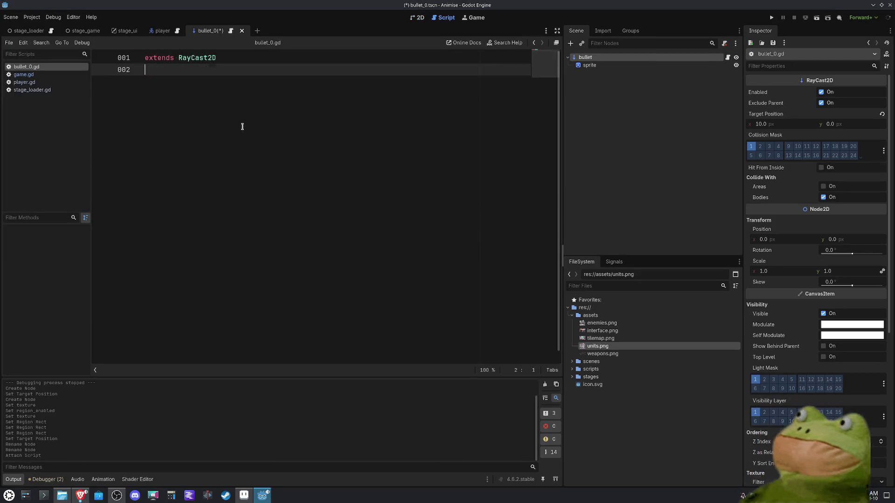
key("Return")
type("fun")
key("Return")
key("Return")
type("pass")
key("Return")
key("Return")
type("func init(po")
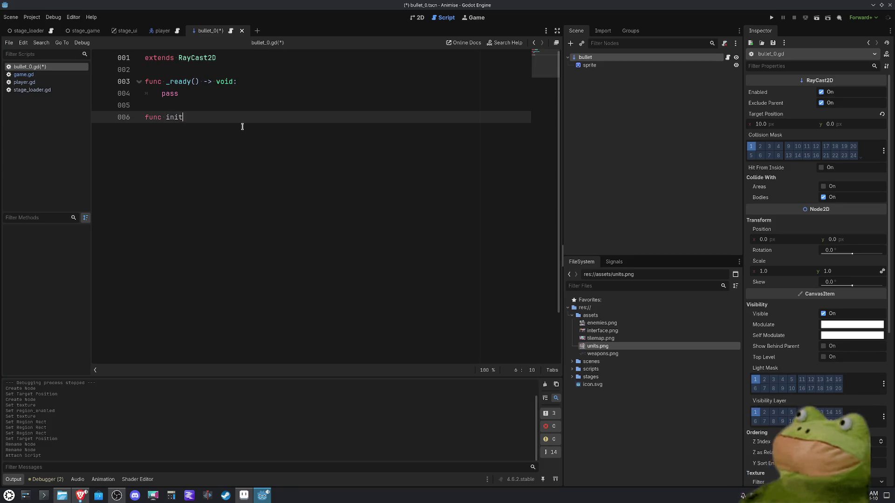
type("s")
type(", ")
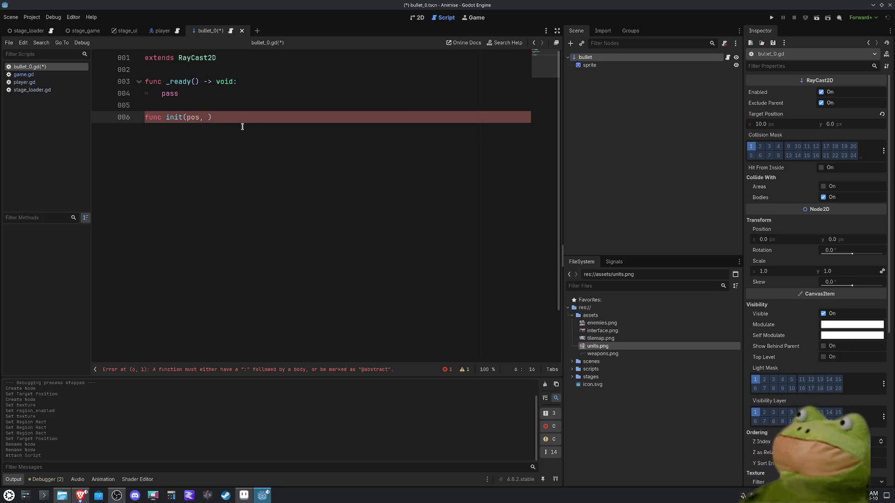
type("dir, spee")
type("d):")
key("Return")
type("pass")
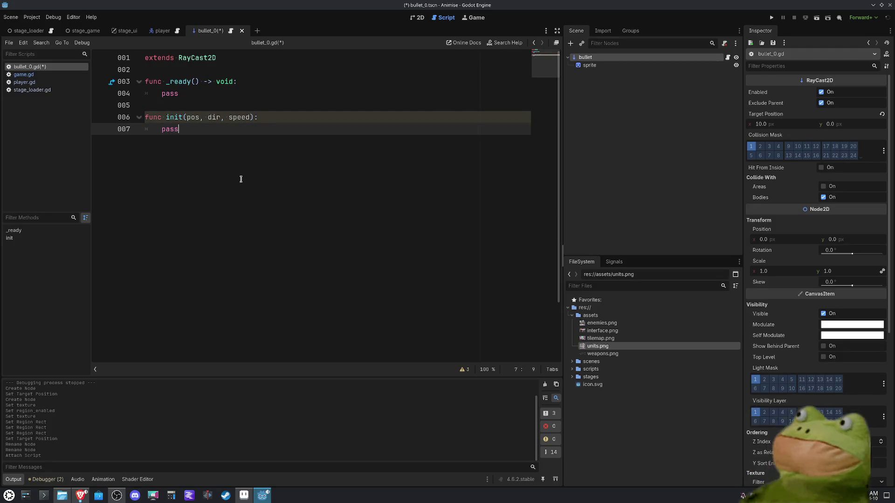
Add a _process function stub, trimmed from the suggested _physics_process.
key("Return")
key("Return")
key("BackSpace")
key("BackSpace")
key("Return")
key("Return")
key("Return")
key("Return")
type("func")
key("BackSpace")
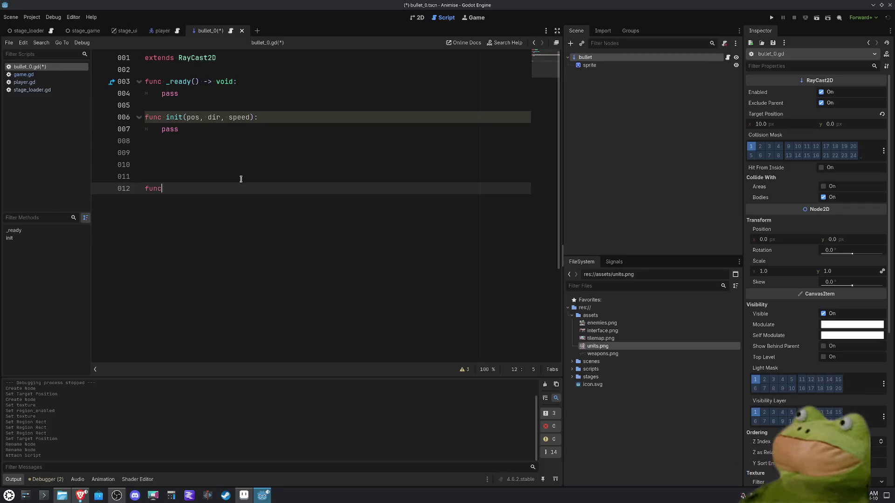
type("p")
key("Return")
key("Return")
type("pass")
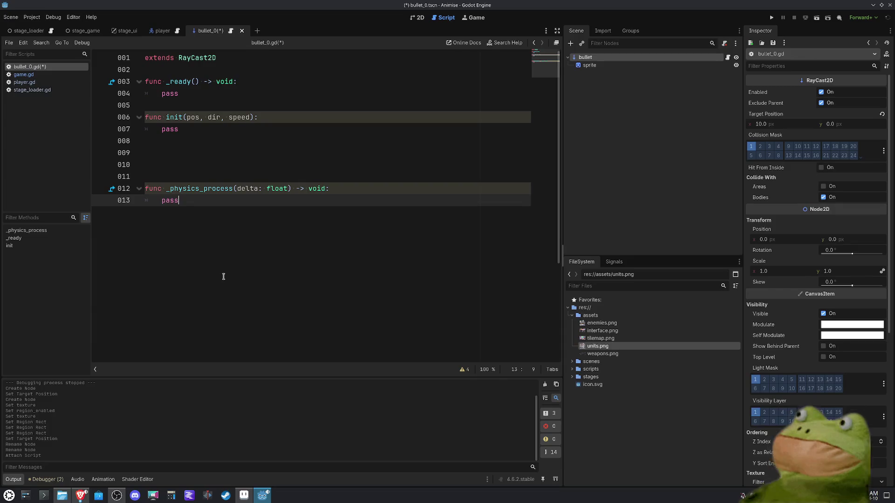
left_click_drag(198, 189, 165, 189)
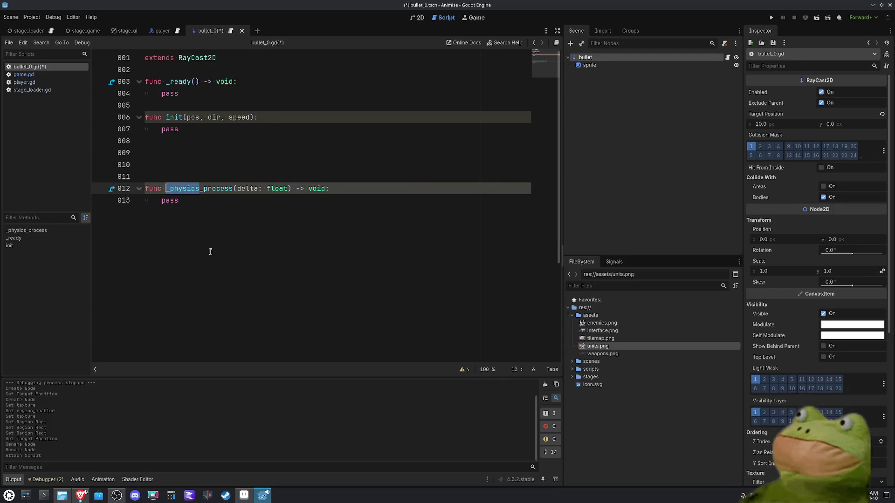
key("BackSpace")
left_click(319, 187)
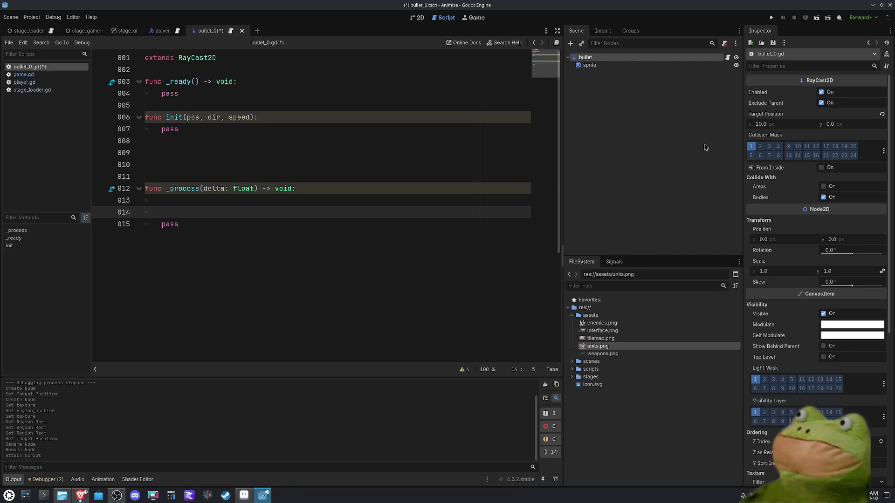
Set the bullet's collision mask to layer 2 only and save.
left_click(755, 149)
left_click(761, 147)
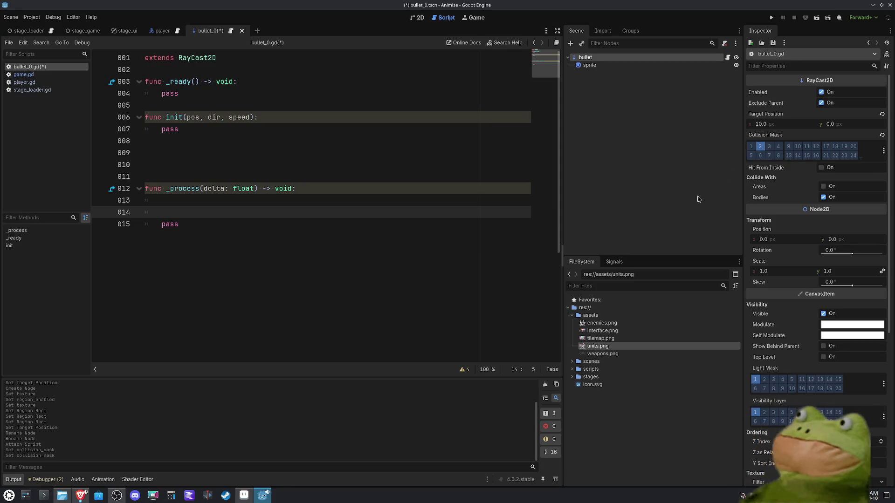
key("ctrl+s")
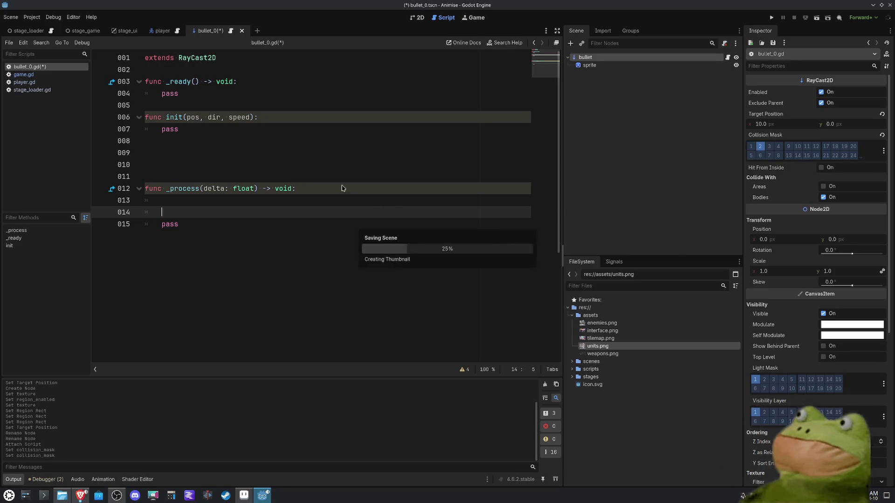
left_click(163, 30)
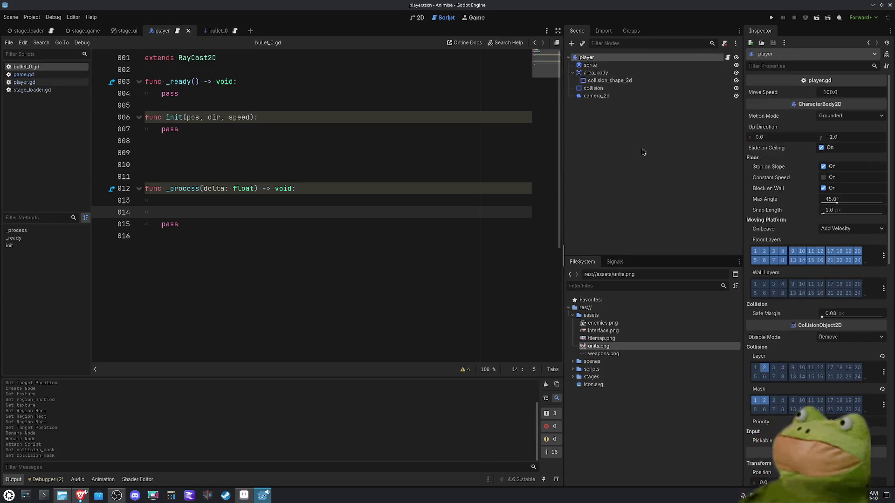
Move the Groups panel into the bottom dock alongside FileSystem and Signals.
left_click(622, 266)
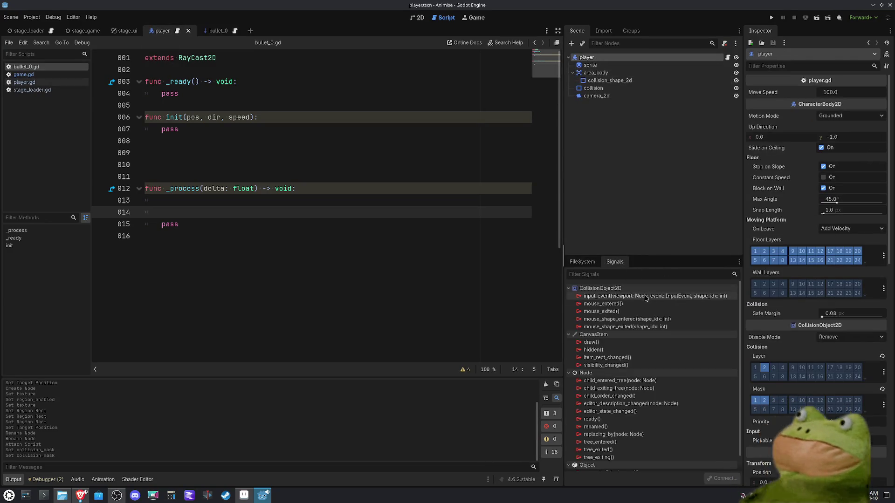
left_click(588, 267)
left_click(626, 30)
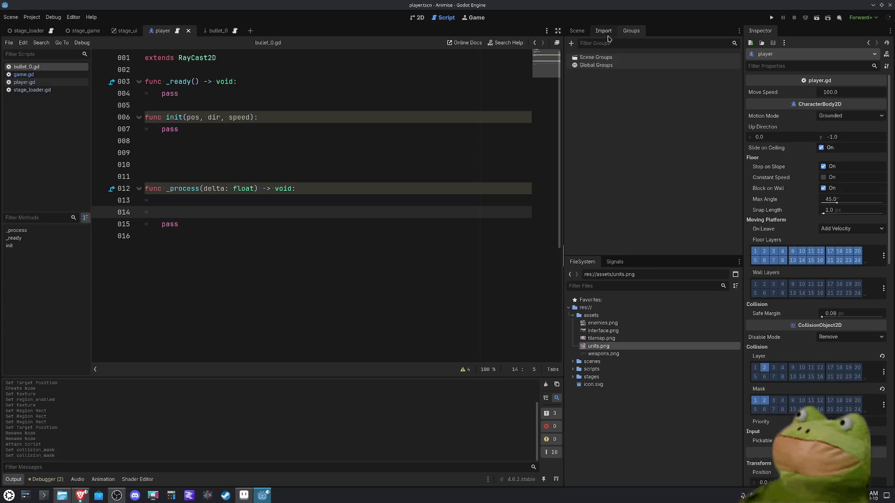
left_click(603, 31)
left_click(578, 31)
left_click(631, 31)
mouse_move(631, 30)
left_mouse_down()
mouse_move(677, 235)
mouse_move(638, 265)
mouse_move(608, 268)
left_mouse_up()
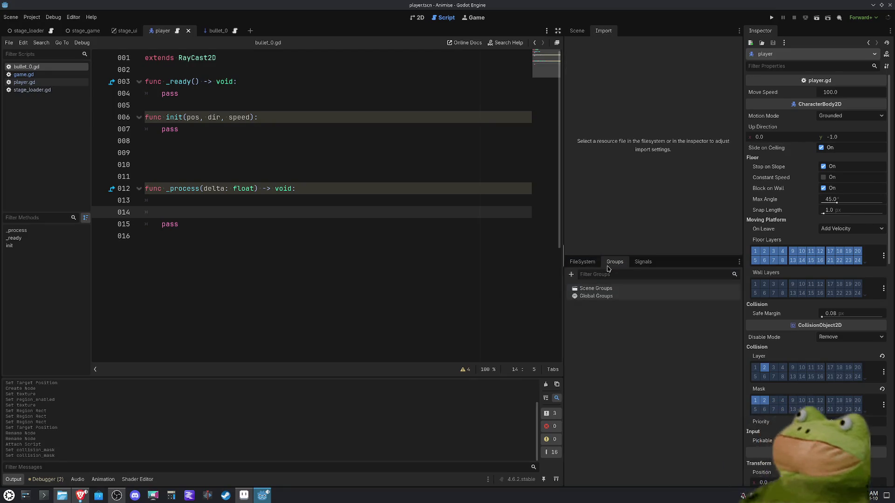
Reorder the Groups tab so it sits after Signals.
left_click(644, 262)
left_click(582, 262)
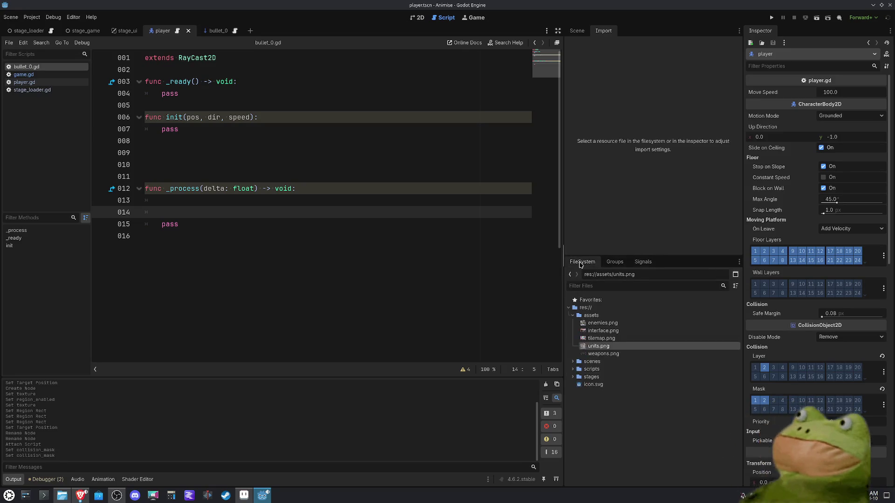
left_click(644, 262)
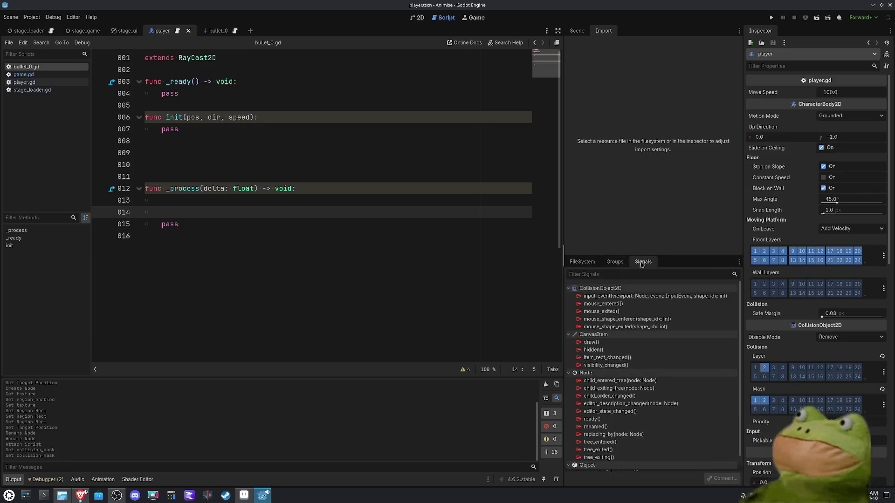
mouse_move(617, 265)
left_mouse_down()
mouse_move(665, 266)
mouse_move(657, 266)
left_mouse_up()
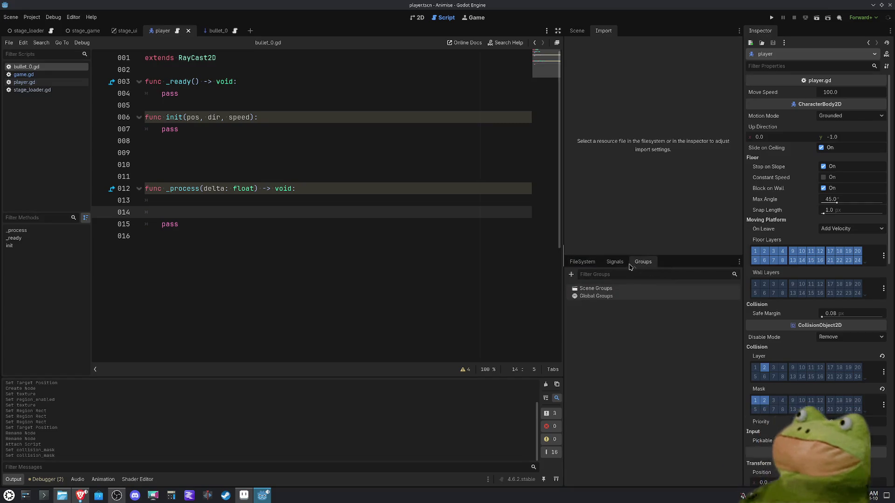
left_click(627, 264)
left_click(633, 267)
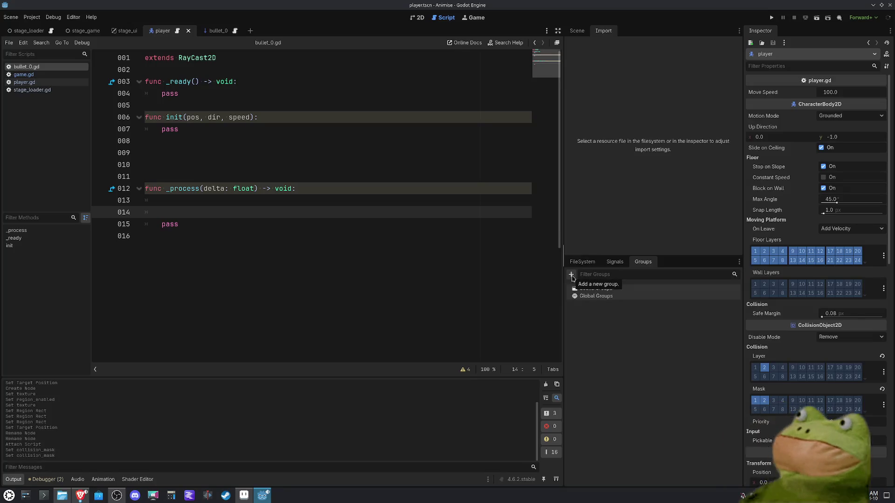
Open and cancel the Add Group dialog, then show the player scene's node tree.
left_click(577, 30)
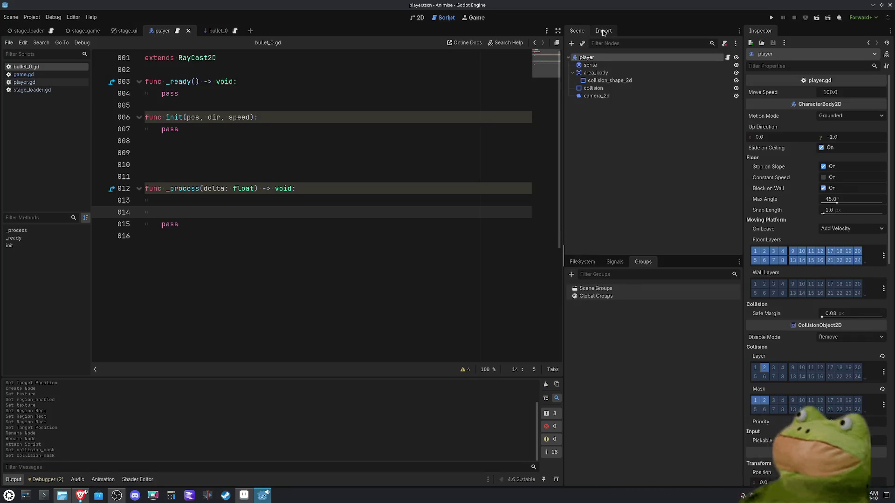
left_click(603, 31)
left_click(571, 274)
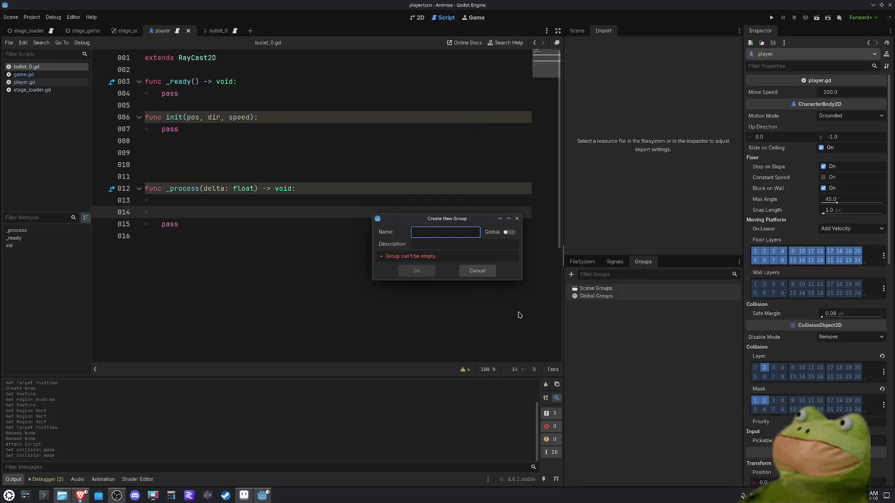
left_click(477, 271)
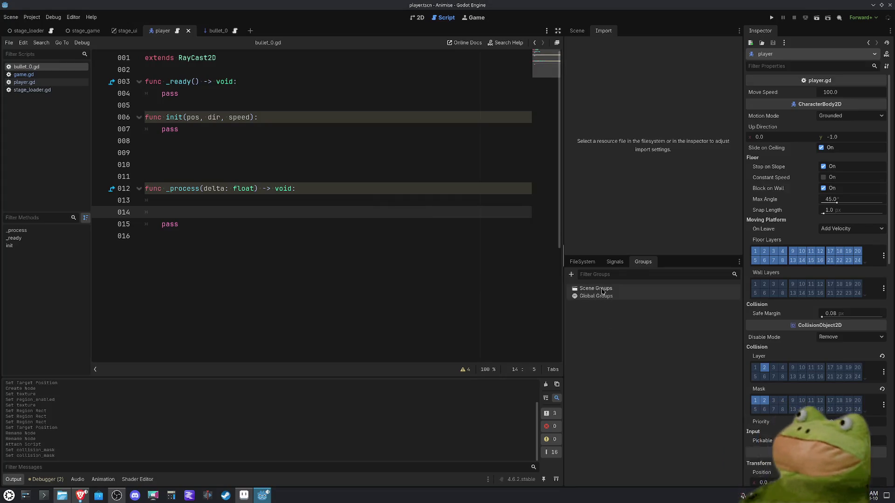
left_click(579, 31)
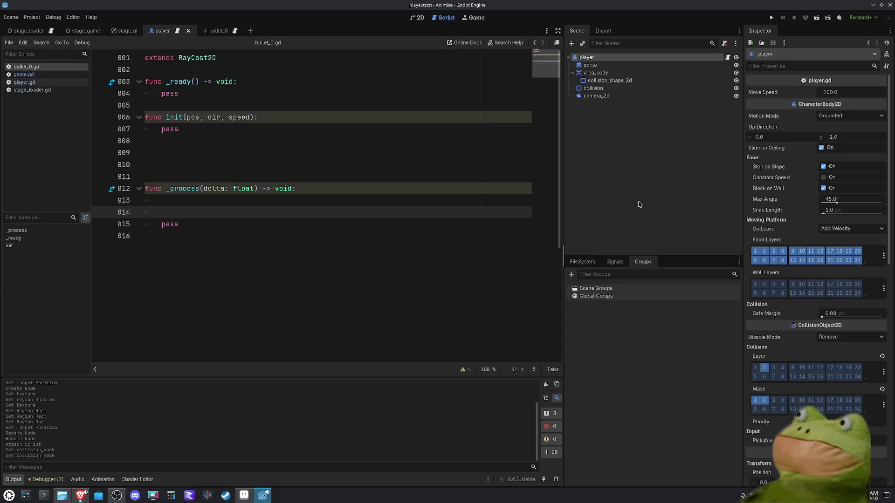
Add the player node to a new scene-local group named 'player'.
right_click(581, 58)
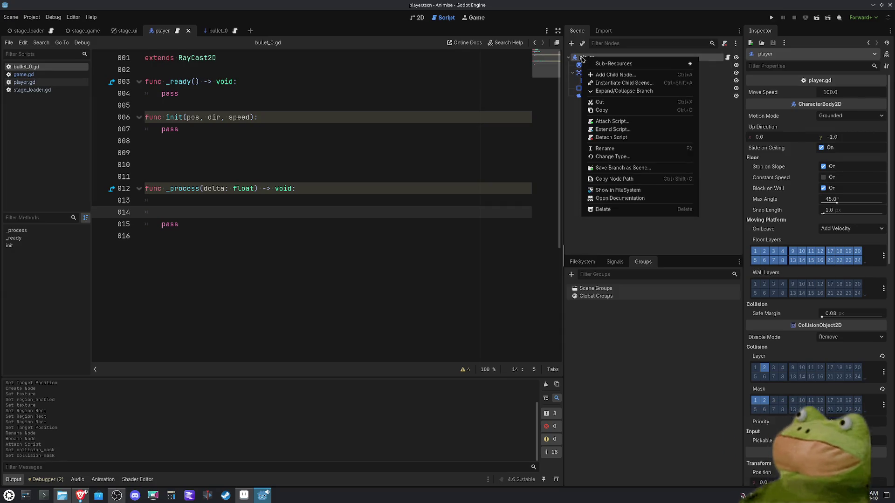
left_click(597, 245)
left_click(583, 261)
left_click(615, 262)
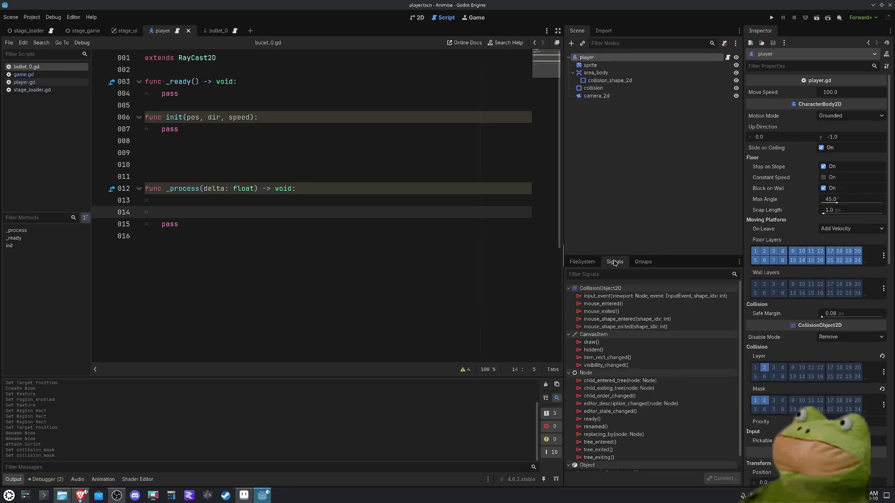
left_click(597, 64)
left_click(594, 58)
left_click(647, 267)
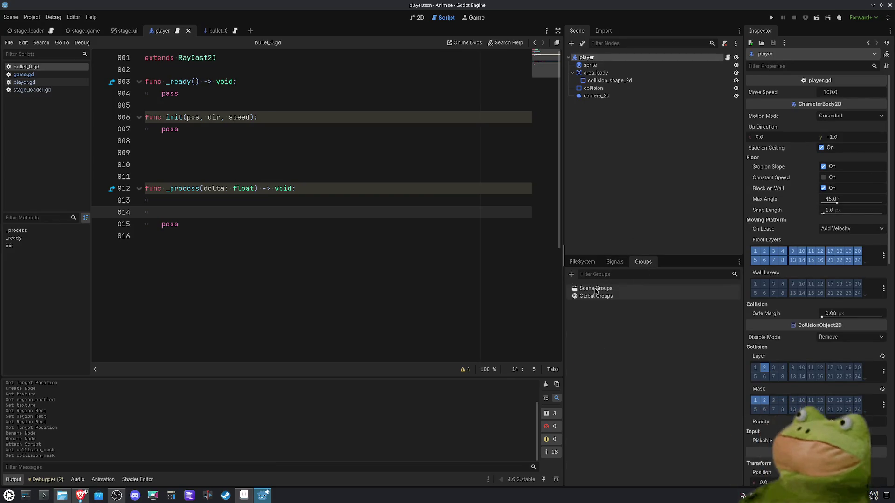
left_click(571, 274)
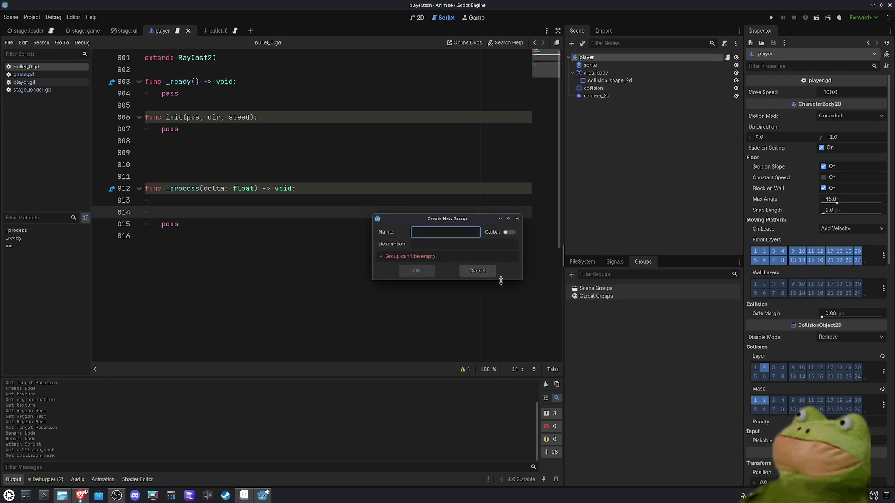
left_click(512, 233)
left_click(511, 233)
type("player")
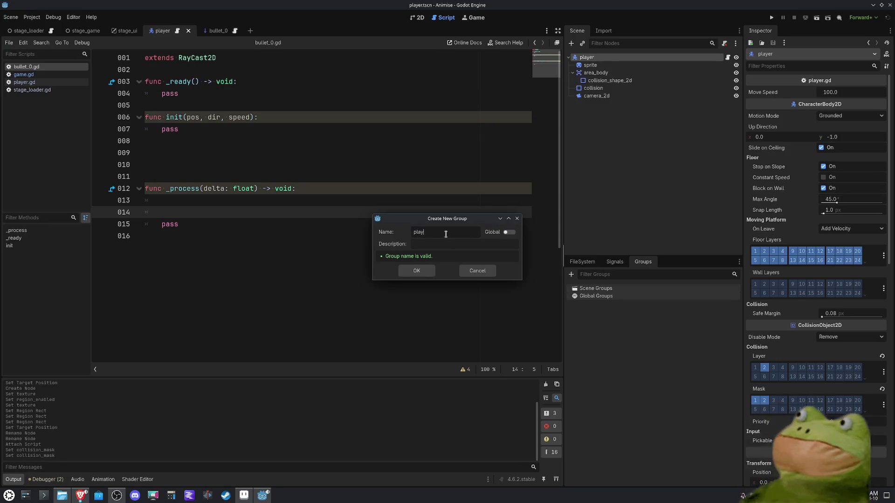
left_click(416, 272)
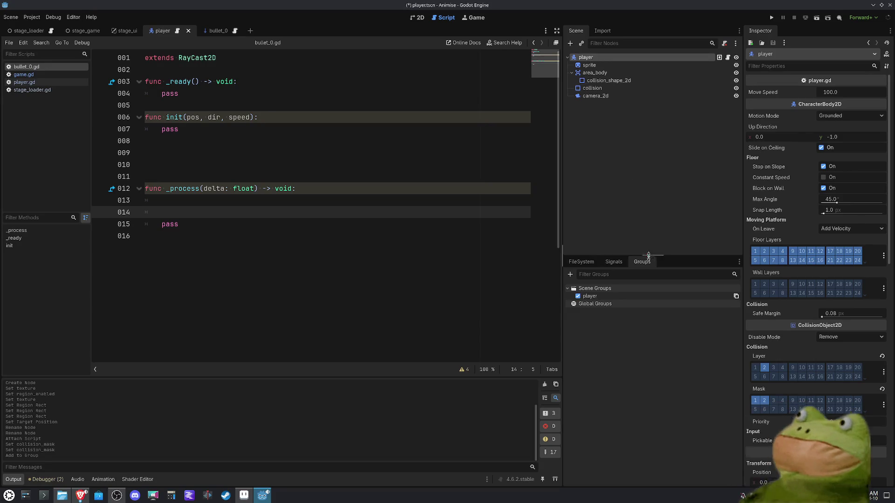
Verify the player node's group membership and save the player scene.
left_click(613, 262)
left_click(637, 263)
left_click(602, 31)
left_click(580, 31)
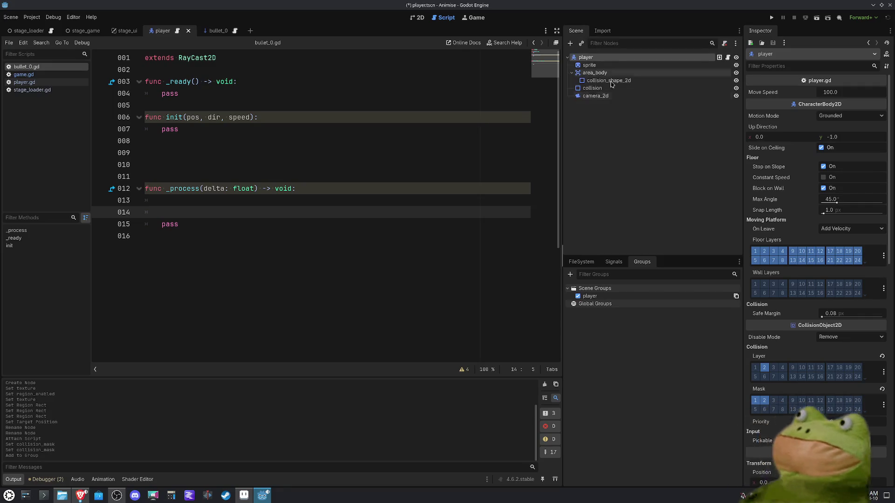
left_click(583, 262)
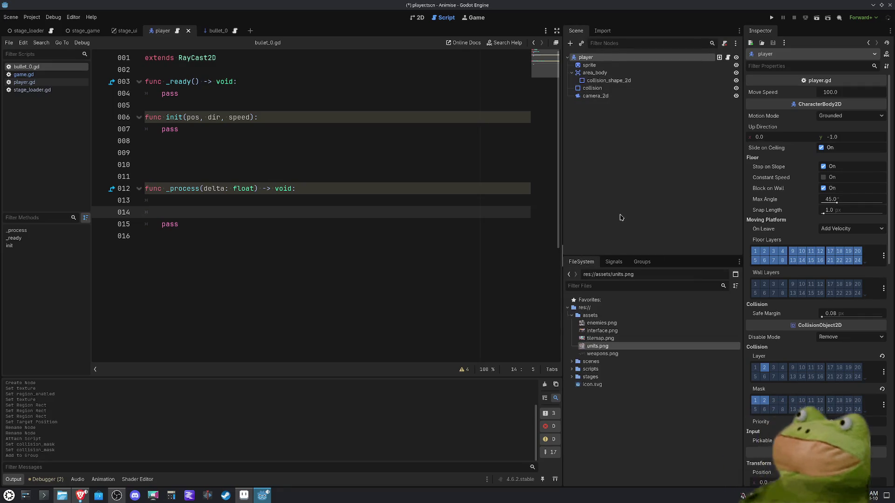
left_click(641, 263)
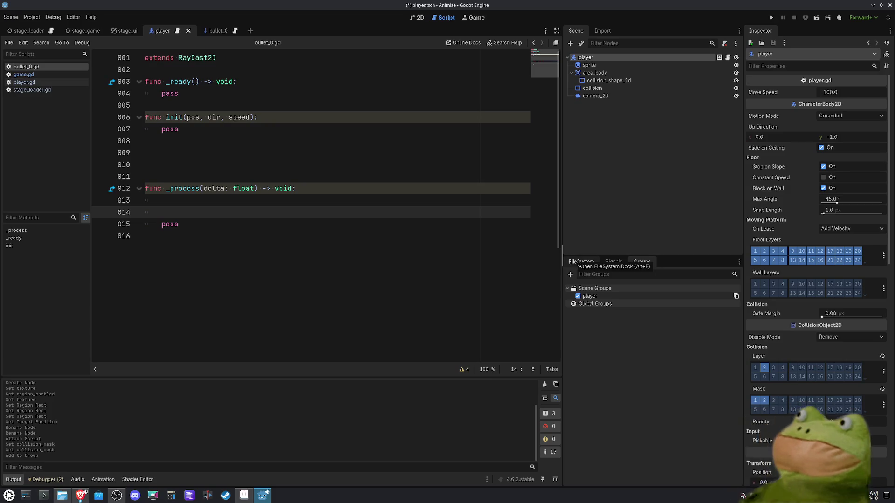
left_click(578, 264)
key("ctrl+s")
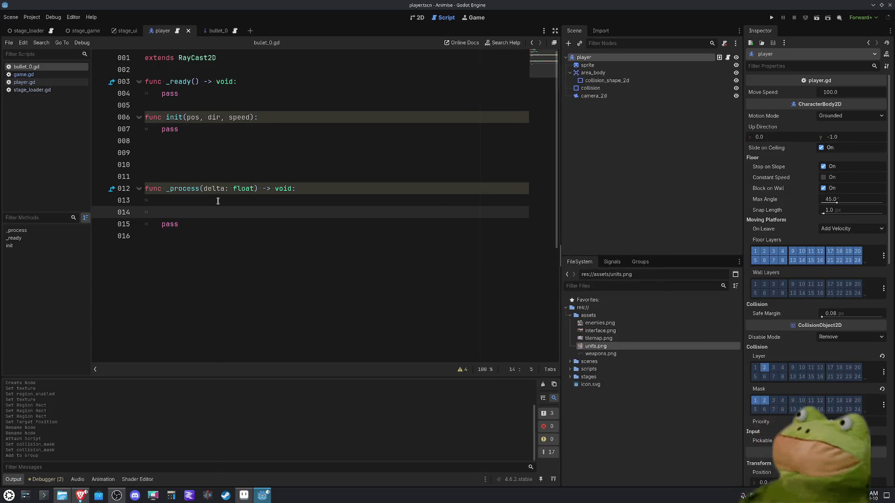
Try and erase test text in _process, then open RayCast2D's class reference from the extends line.
left_click(218, 201)
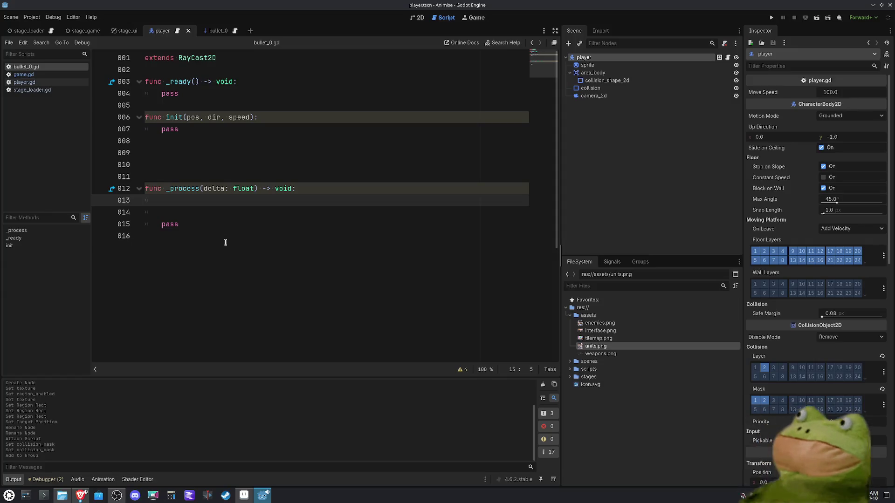
type("this.")
key("BackSpace")
key("BackSpace")
key("BackSpace")
type("self.")
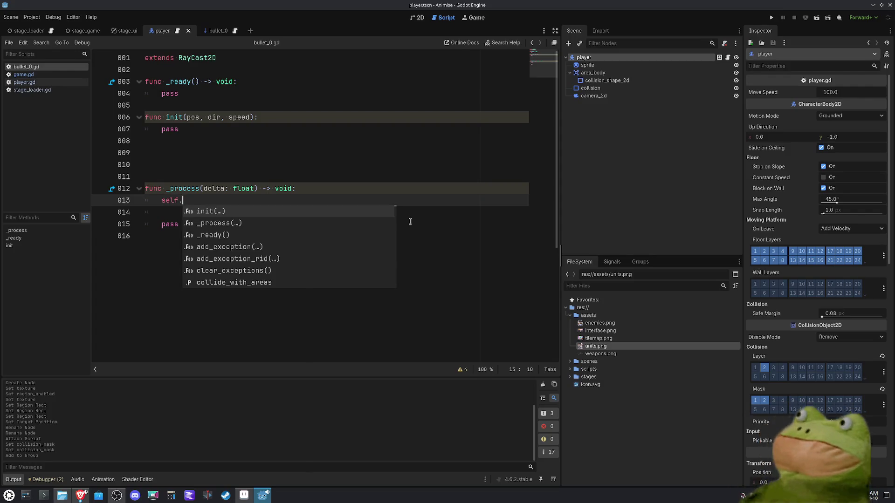
key("BackSpace")
key("BackSpace")
key("BackSpace")
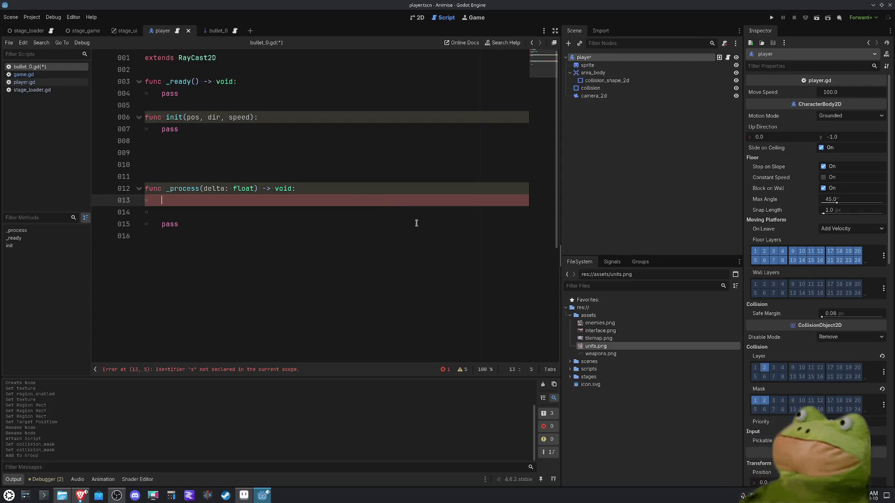
left_click(196, 58, "ctrl")
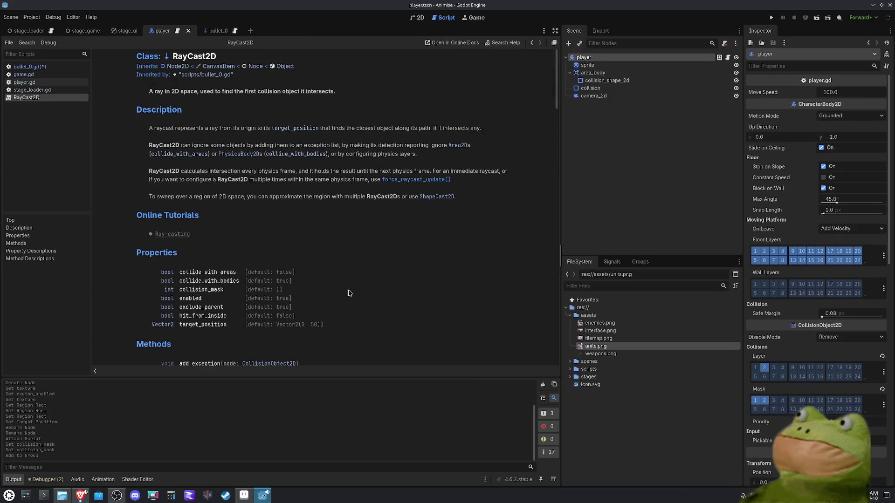
Scroll the RayCast2D help down to its Methods list, then go back to bullet_0.gd.
scroll(313, 294, "down", 2)
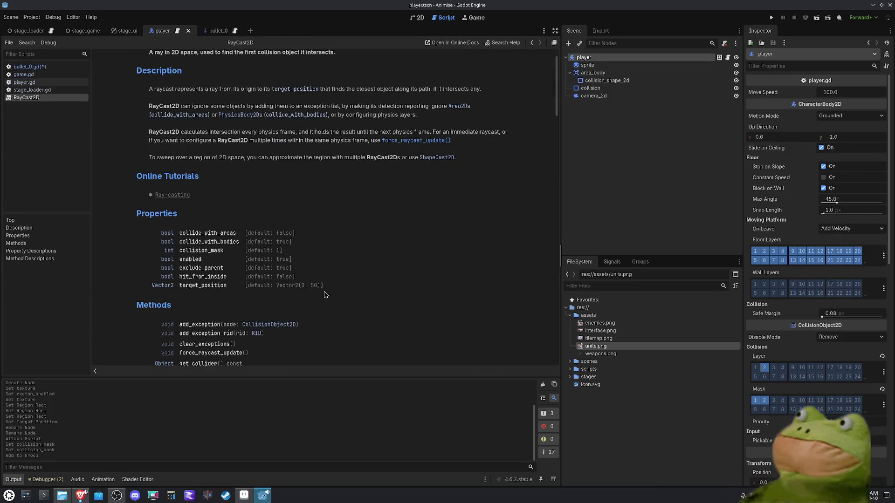
scroll(325, 294, "down", 8)
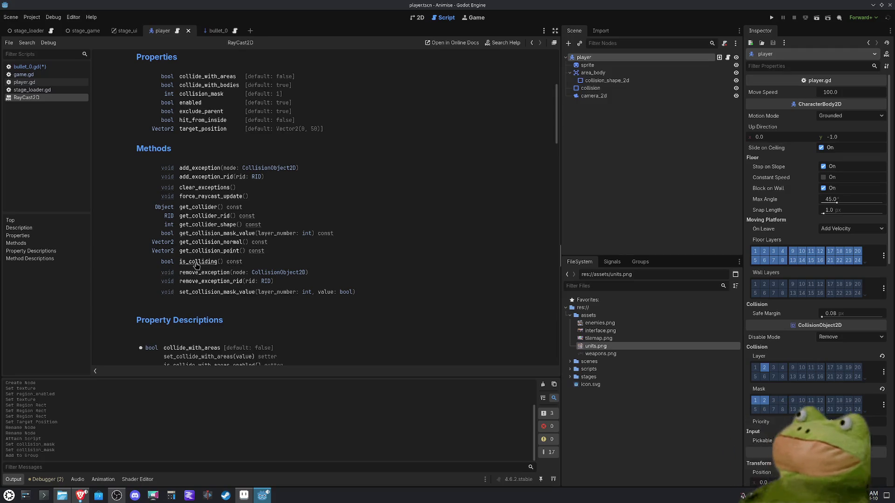
left_click(532, 44)
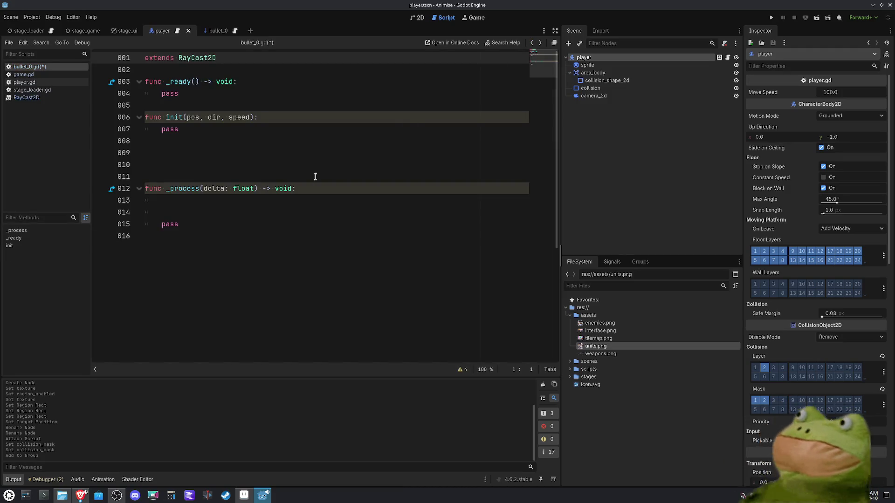
Add an 'if is_colliding():' block containing pass to _process.
left_click(258, 204)
type("if is")
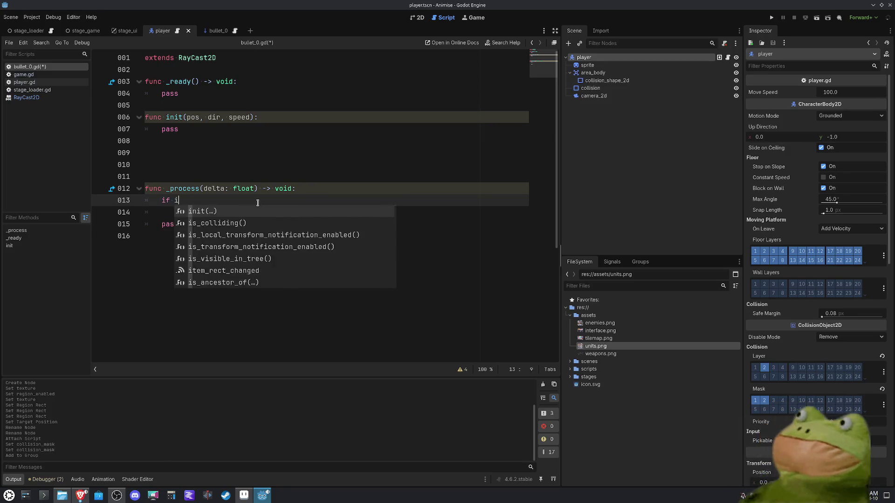
key("Return")
type(":")
key("Return")
key("Return")
key("Return")
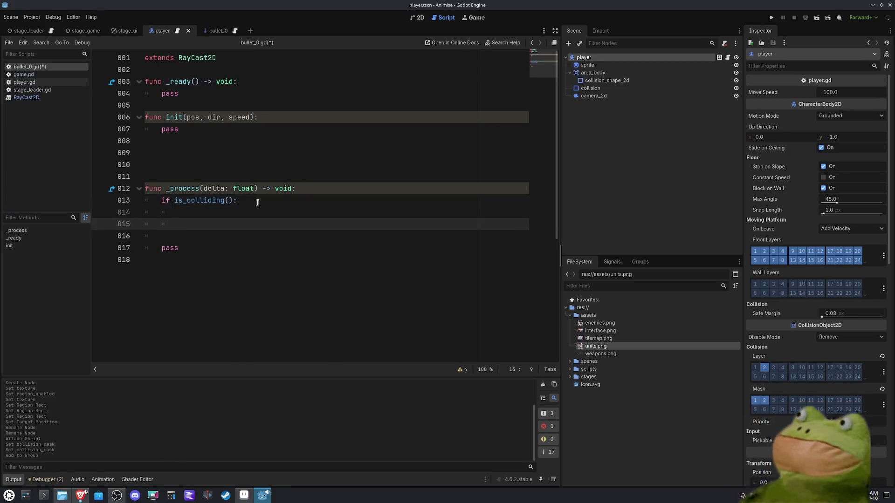
type("pass")
Declare 'var _alive := true' below the extends line.
left_click(262, 76)
key("Return")
key("Return")
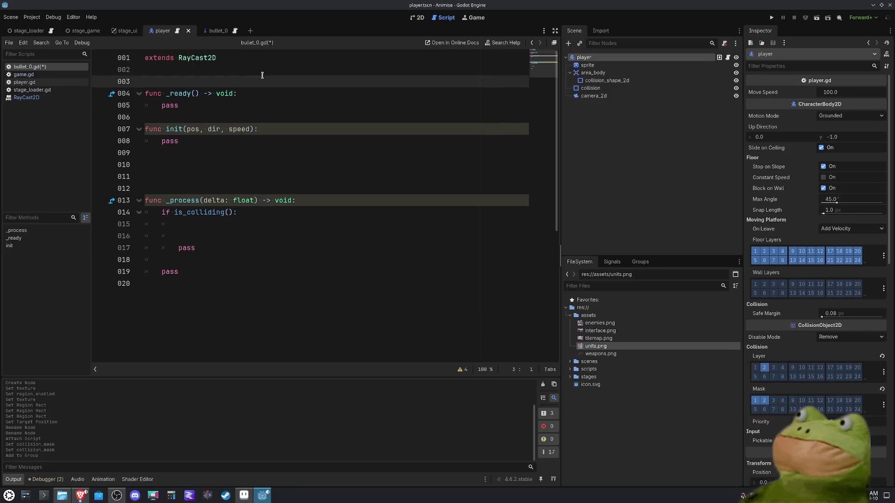
key("Up")
type("var _alive")
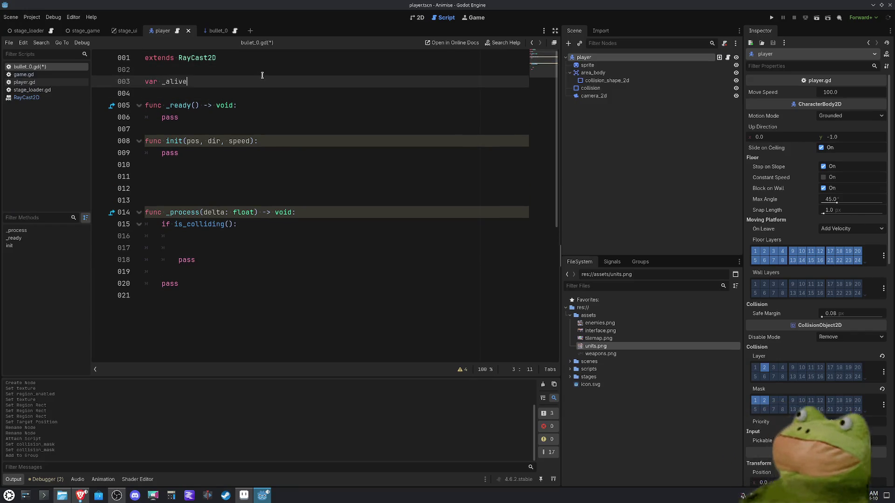
type(" := true")
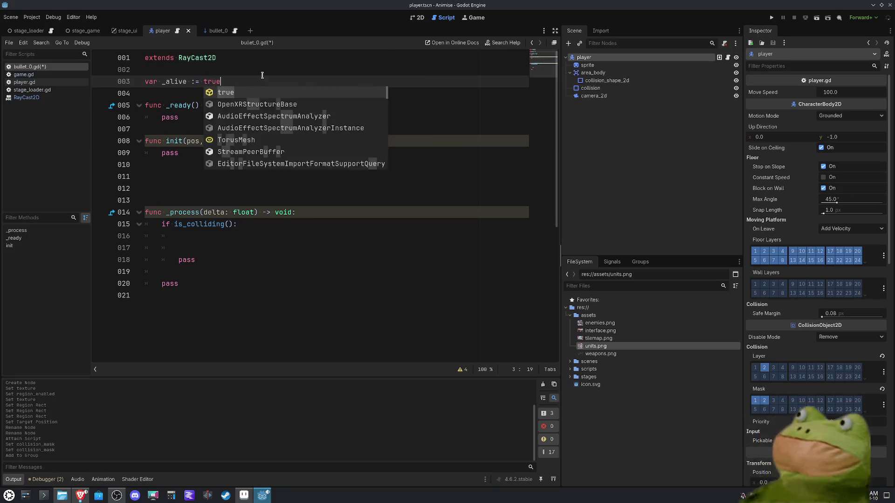
left_click(169, 82)
double_click(169, 82)
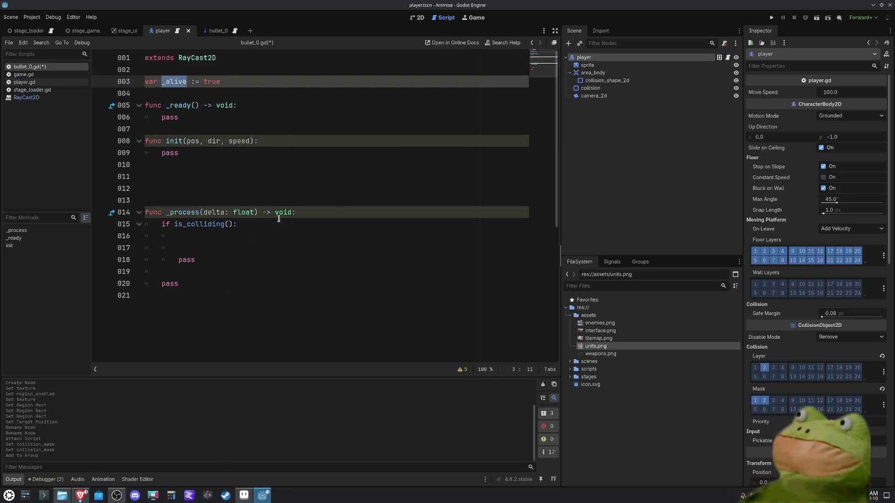
Put 'if not _alive: return' at the top of _process and replace the trailing pass with a position line.
left_click(325, 209)
key("Return")
key("Return")
key("Up")
key("Tab")
type("if not _alive: return")
left_click(259, 305)
key("BackSpace")
key("BackSpace")
key("BackSpace")
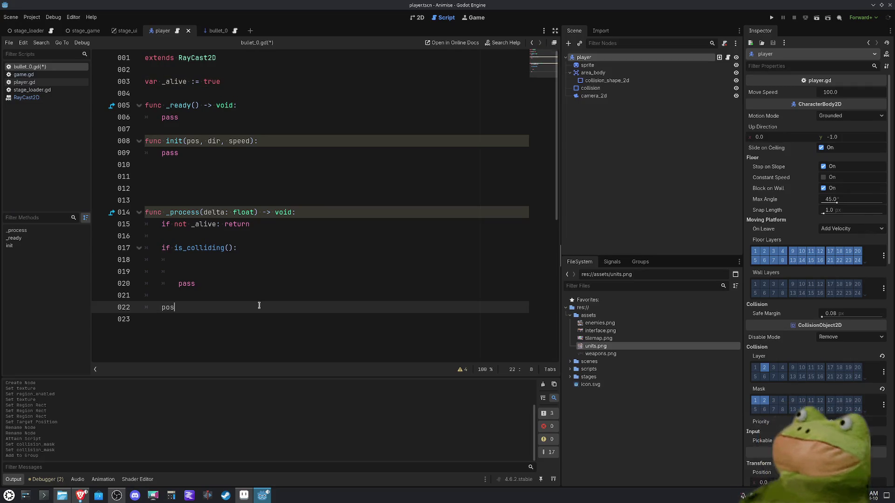
key("Return")
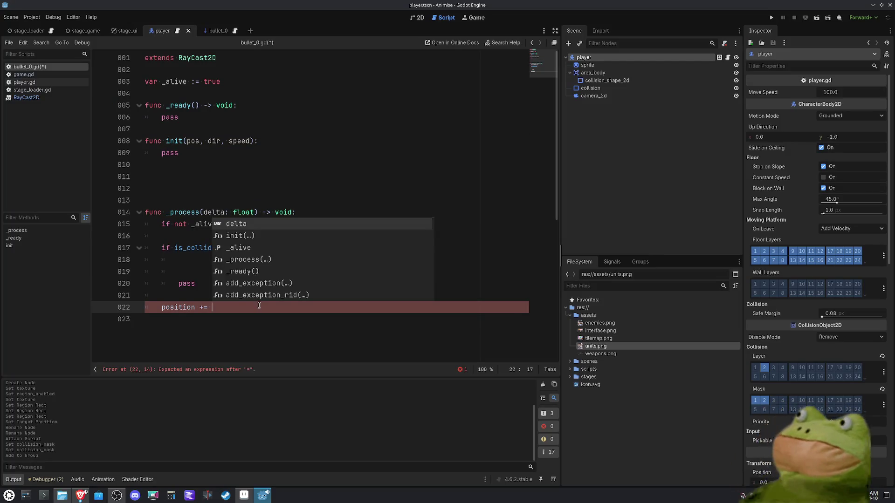
left_click(247, 81)
key("Return")
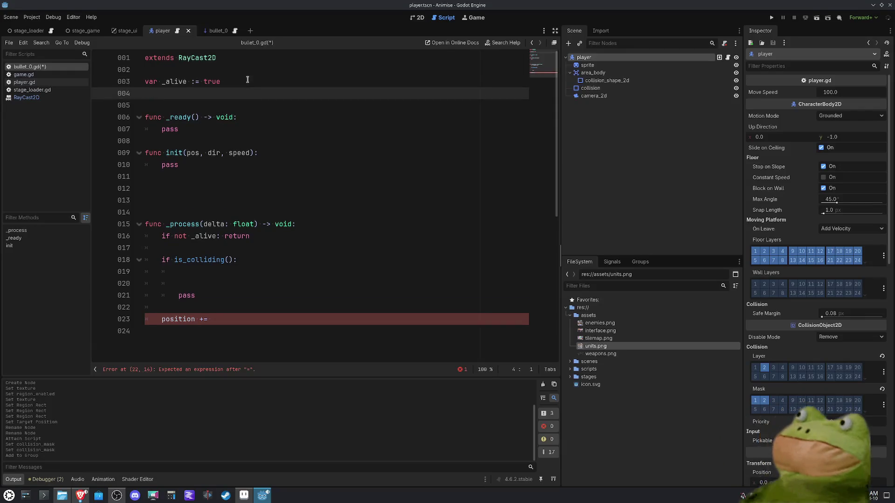
Declare 'var _dir : Vector2' and 'var _speed : float', then save.
type("var _dir")
type(" : Vec")
key("Return")
key("BackSpace")
key("Return")
type("var _s")
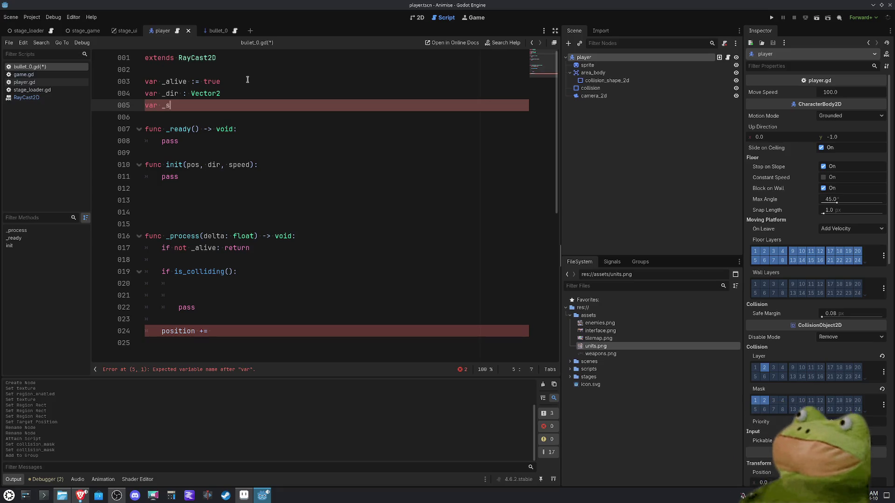
type("peed : ")
type("float")
key("ctrl+s")
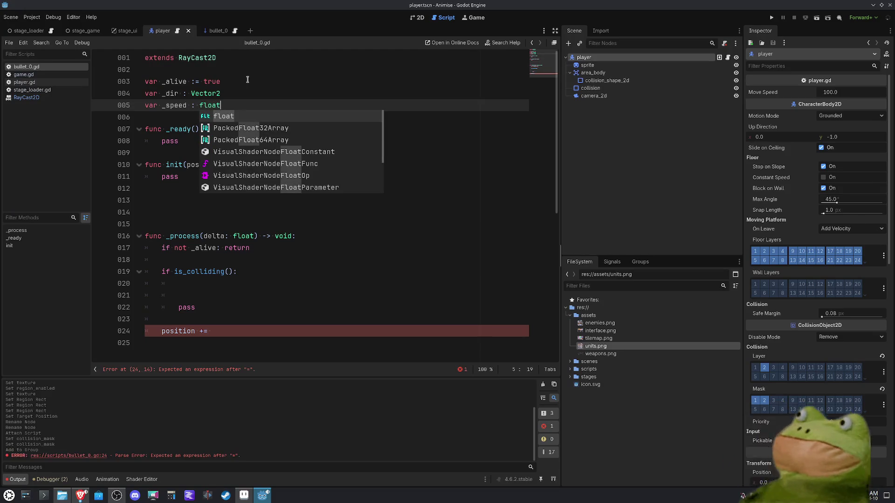
Replace init's pass with 'position = pos' and '_dir = dir'.
left_click(267, 91)
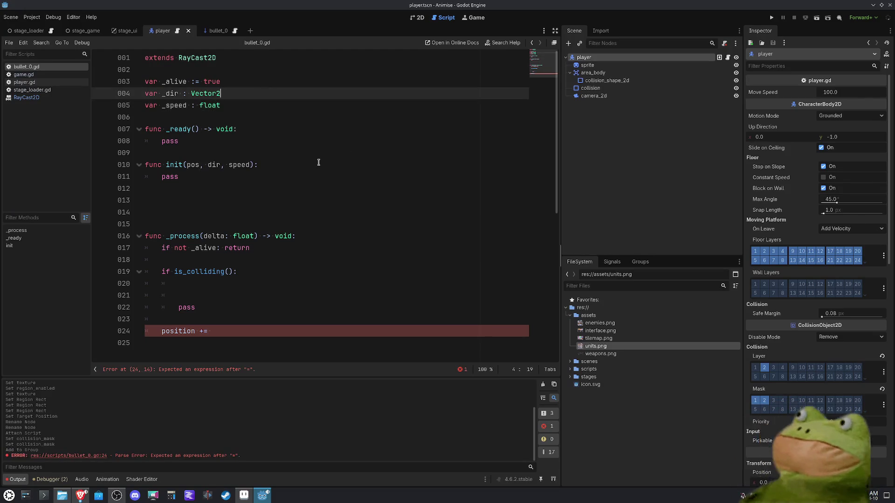
double_click(172, 94)
double_click(170, 176)
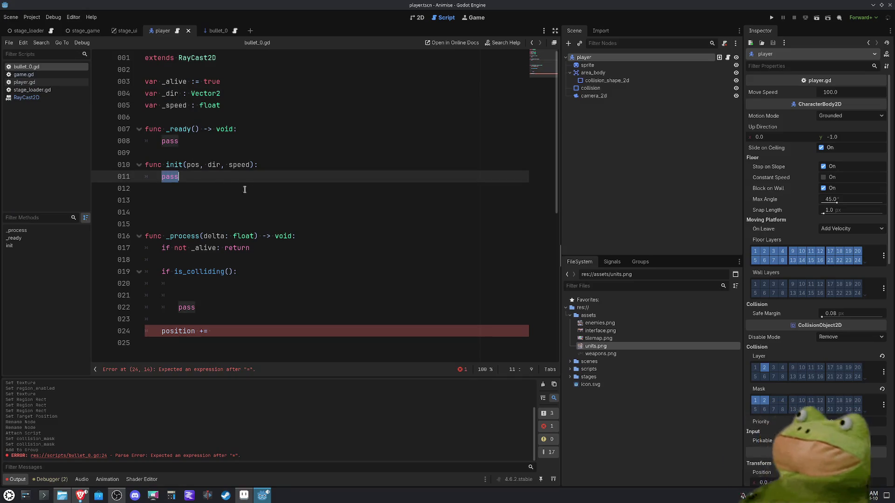
type("pos")
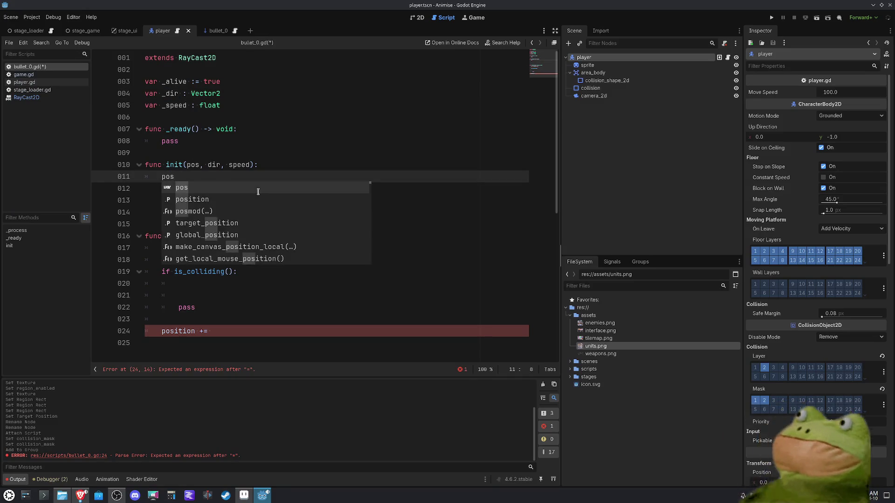
key("Return")
type("= pos")
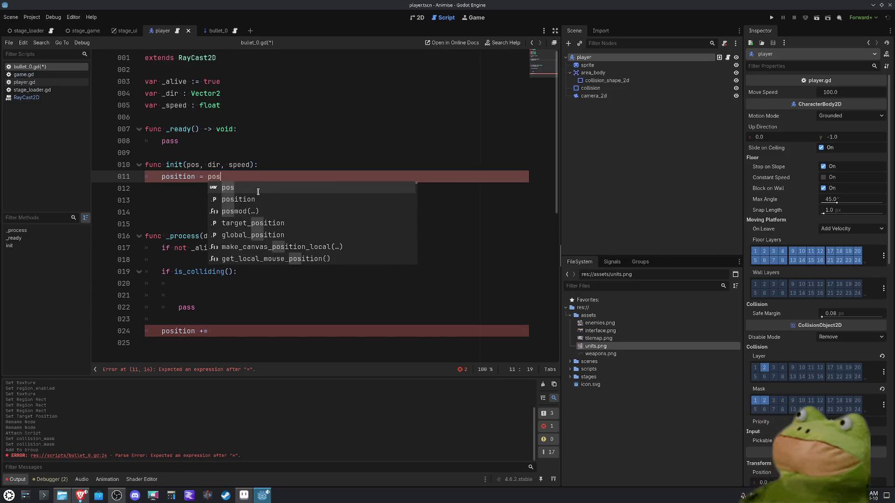
left_click(269, 176)
left_click(256, 187)
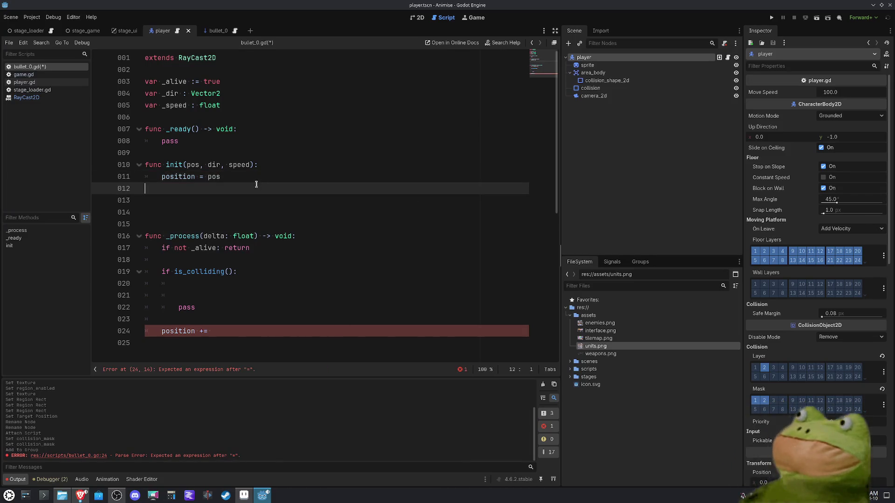
type("_dir = dir")
Add '_speed = speed' to init and remove the extra blank line.
double_click(174, 106)
key("ctrl+c")
left_click(274, 201)
key("Tab")
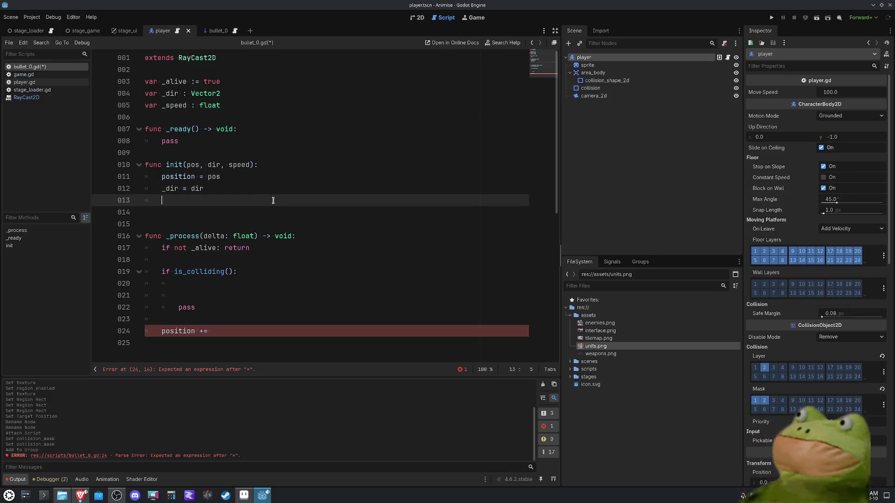
key("ctrl+v")
type("= speed")
key("Escape")
key("Delete")
Complete the movement line as 'position += _dir * speed * delta' and save.
scroll(276, 201, "down", 1)
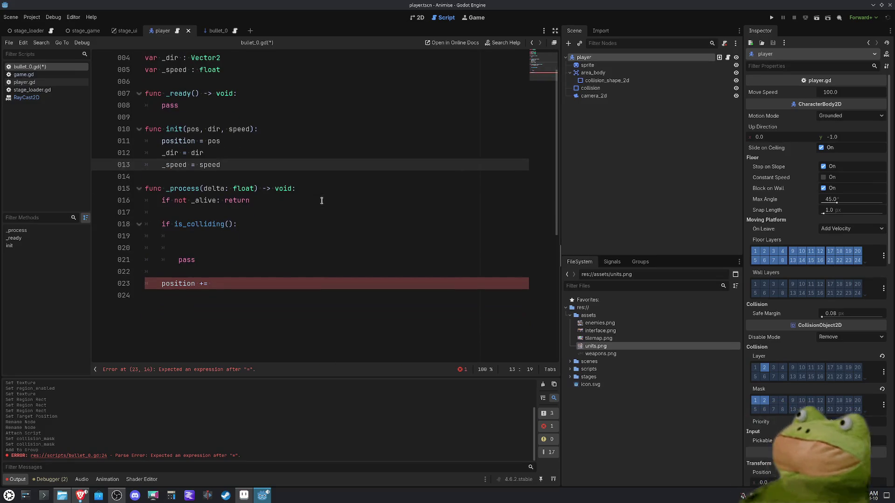
left_click(255, 284)
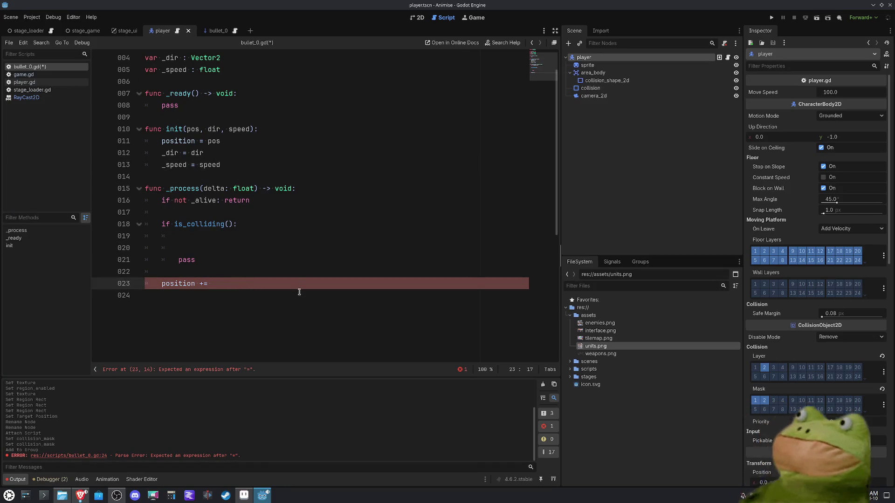
type("_dir * sp")
type("eed")
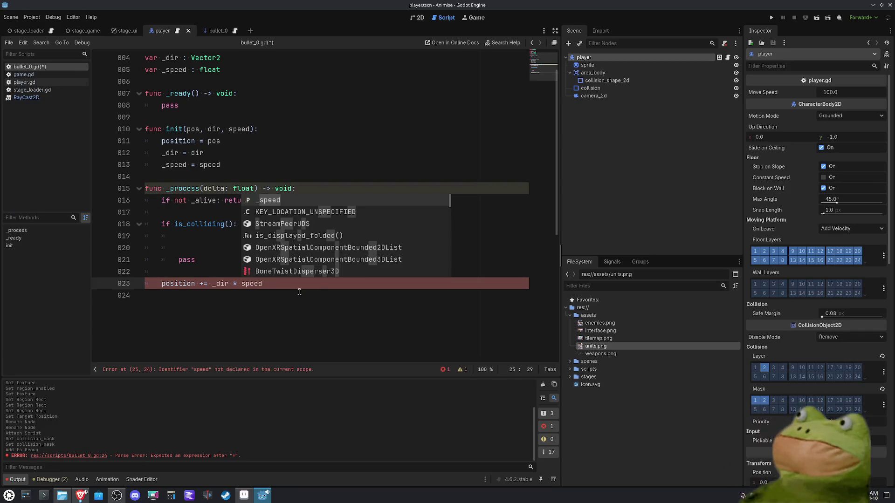
left_click(312, 317)
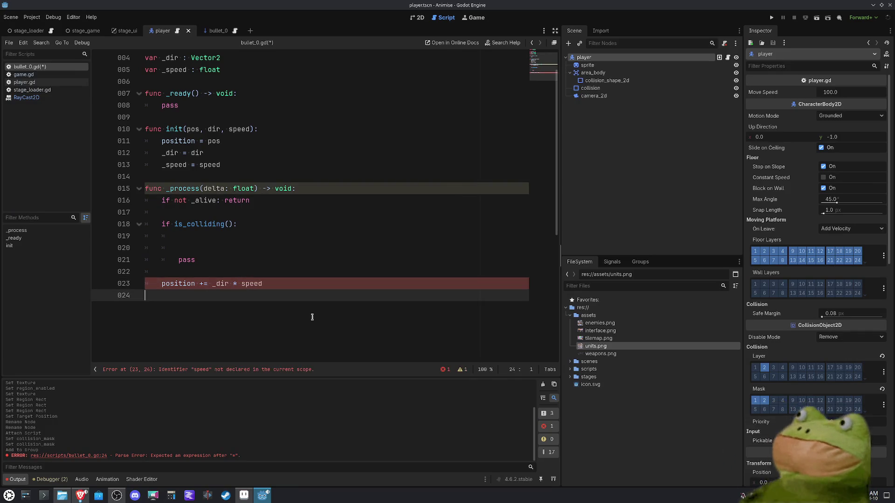
left_click(310, 284)
type("delta")
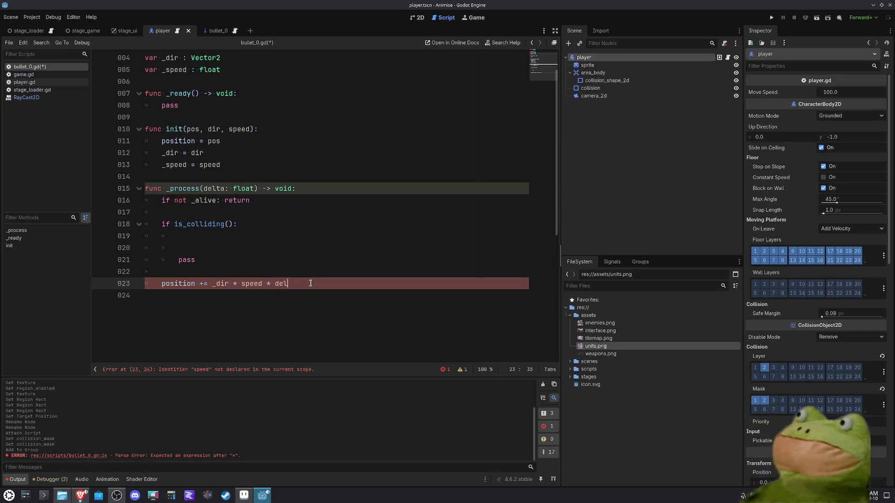
left_click(382, 339)
key("ctrl+s")
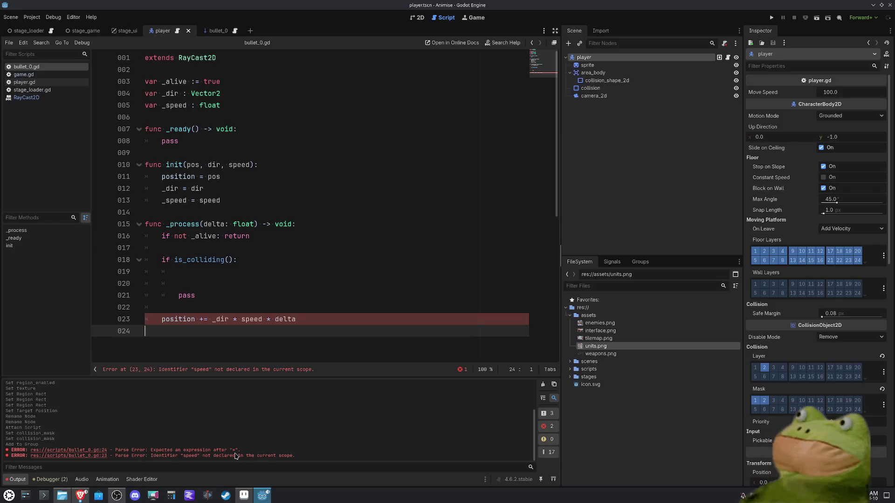
Correct the movement line to use _speed instead of speed.
double_click(221, 320)
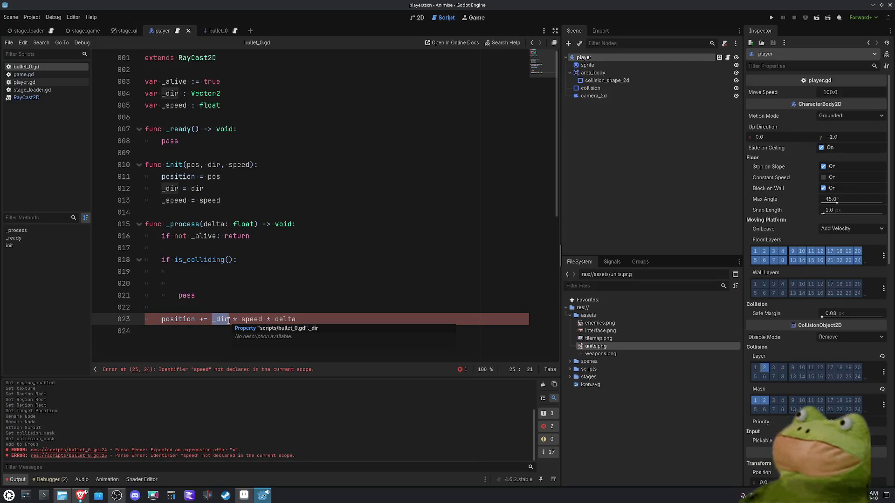
left_click(320, 236)
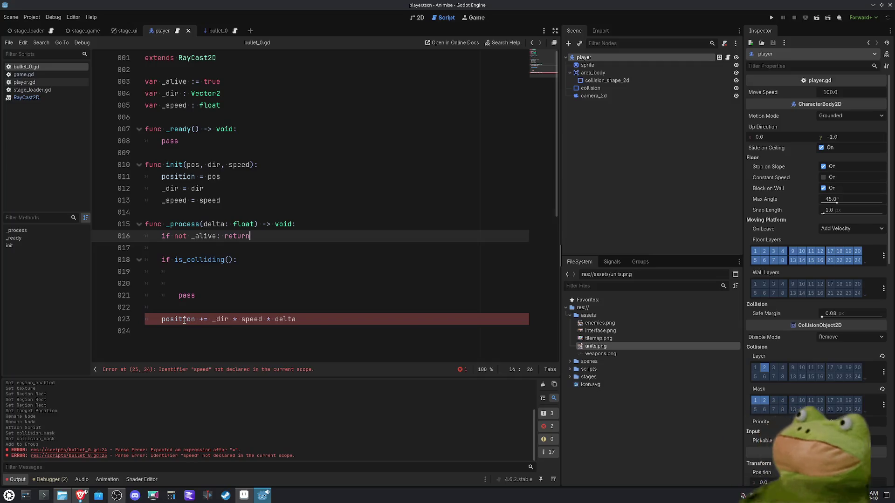
double_click(274, 267)
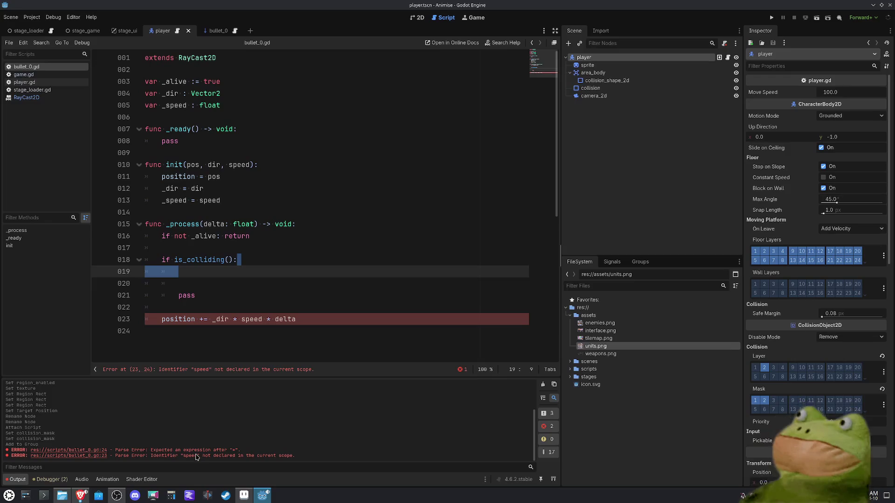
left_click(240, 320)
type("_")
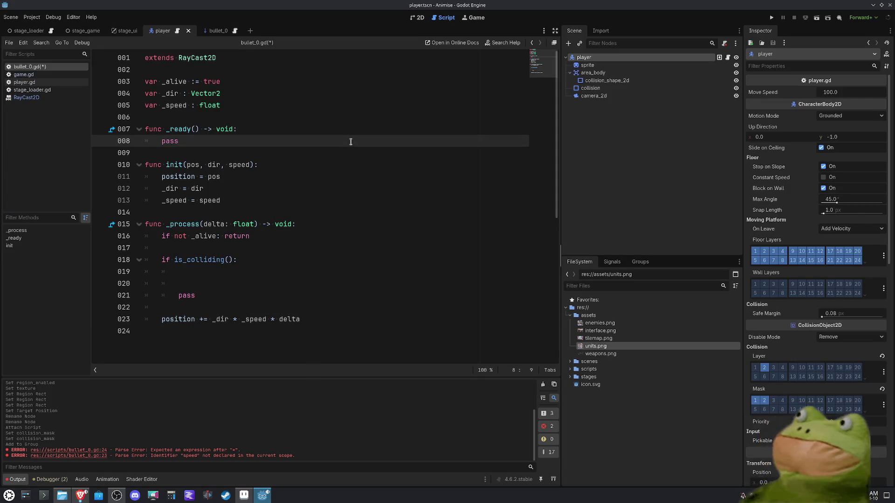
Replace the 'not _alive' early-return condition with is_queued_for_deletion().
key("ctrl+s")
left_click_drag(217, 236, 174, 237)
type("is_qu")
key("Return")
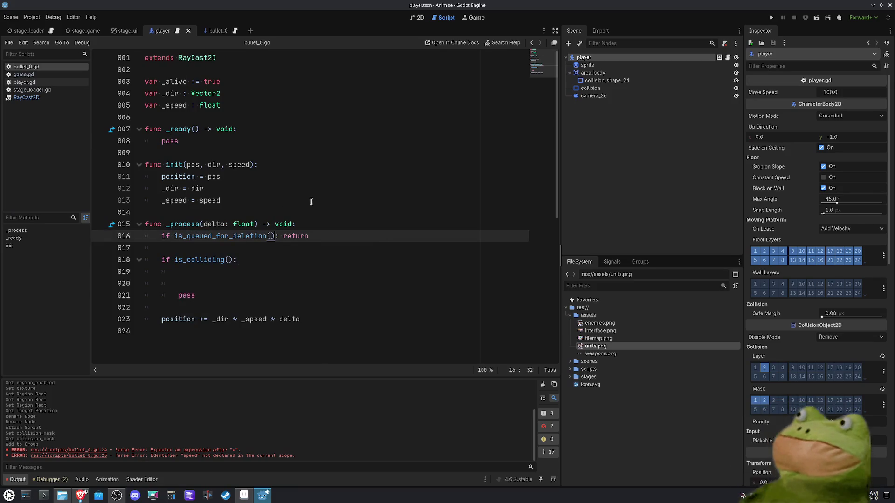
left_click(362, 184)
left_click(253, 271)
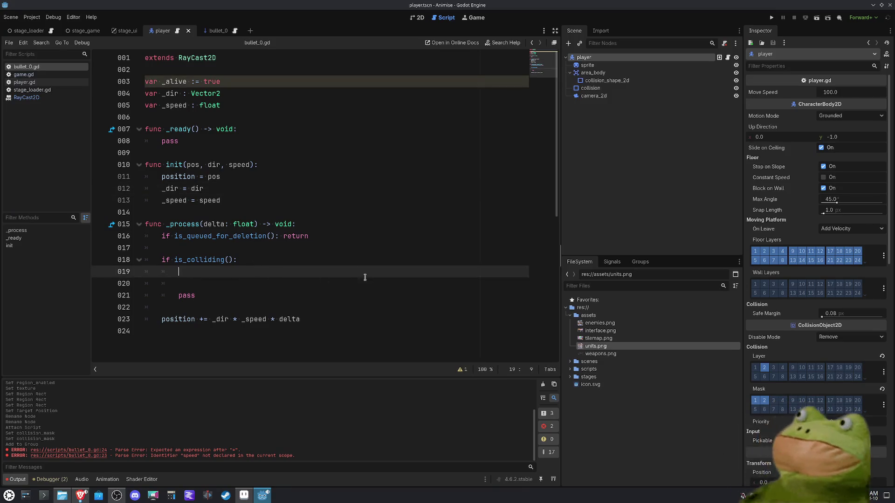
Add an owner parameter to init and declare 'var _owner : Node'.
left_click(253, 166)
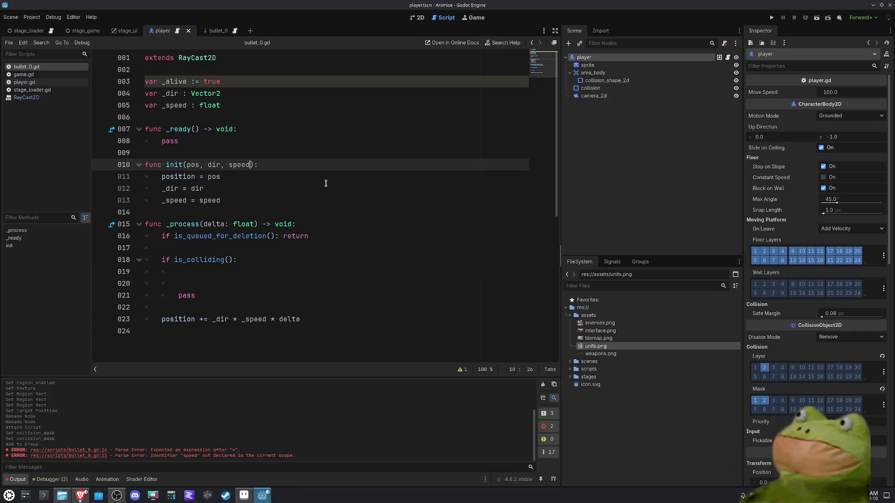
type(", owner")
left_click(246, 105)
key("Return")
type("var")
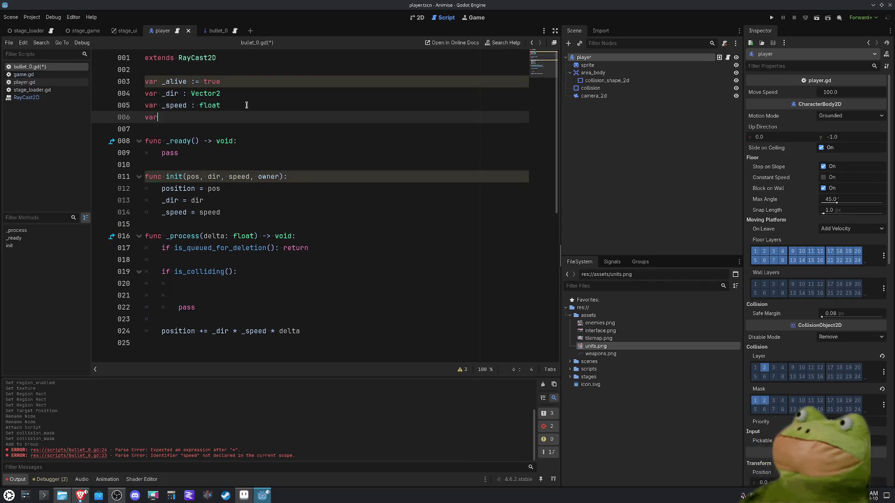
type("_own")
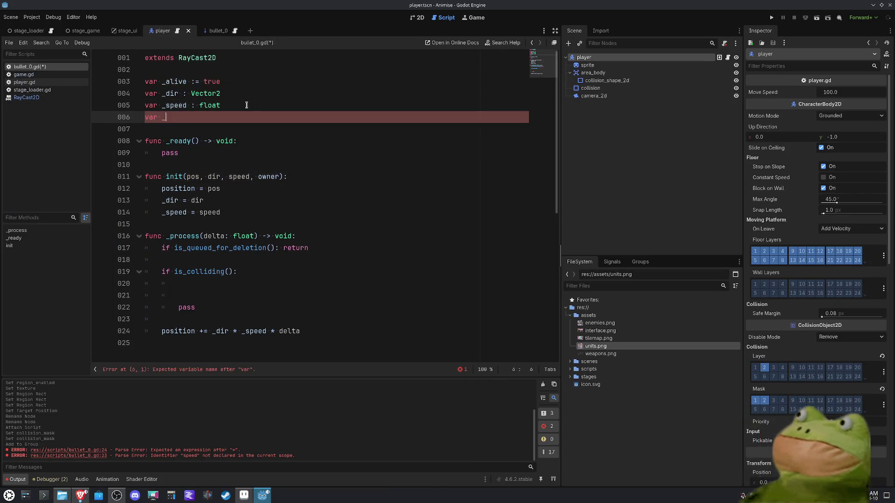
key("BackSpace")
key("BackSpace")
key("BackSpace")
type("owne")
type("r : ")
type("node")
key("Down")
key("Down")
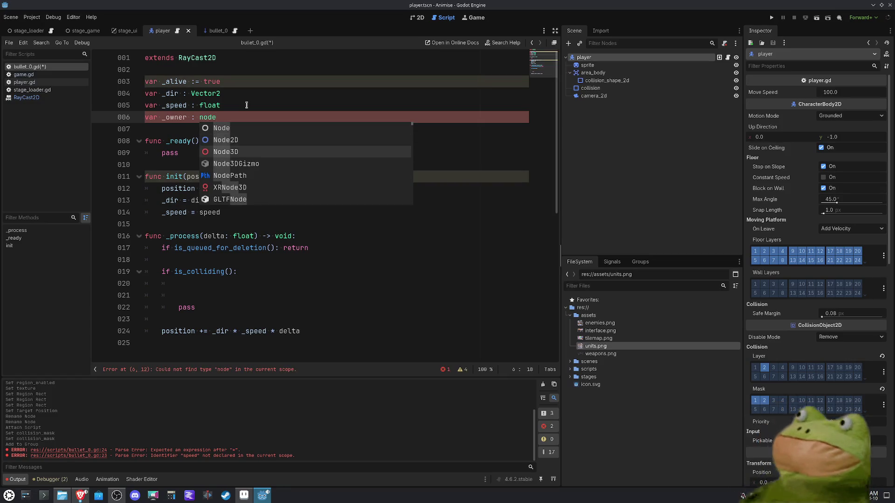
key("Up")
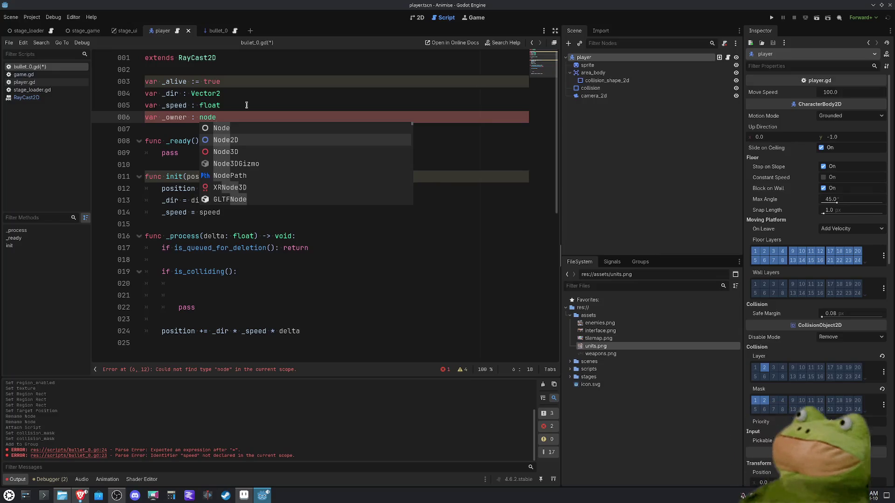
key("Up")
key("Return")
Store '_owner = owner' in init and begin an 'if _owner' check under is_colliding().
double_click(173, 117)
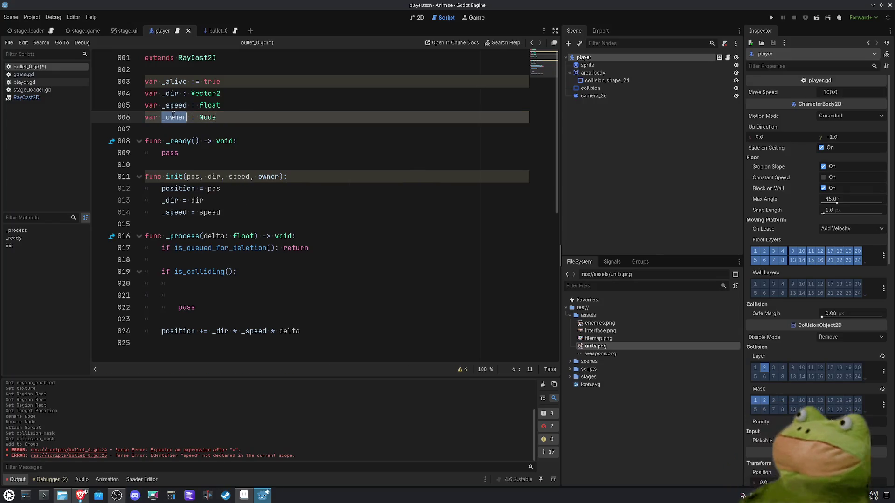
left_click(290, 201)
left_click(302, 211)
key("Return")
type("_owner = own")
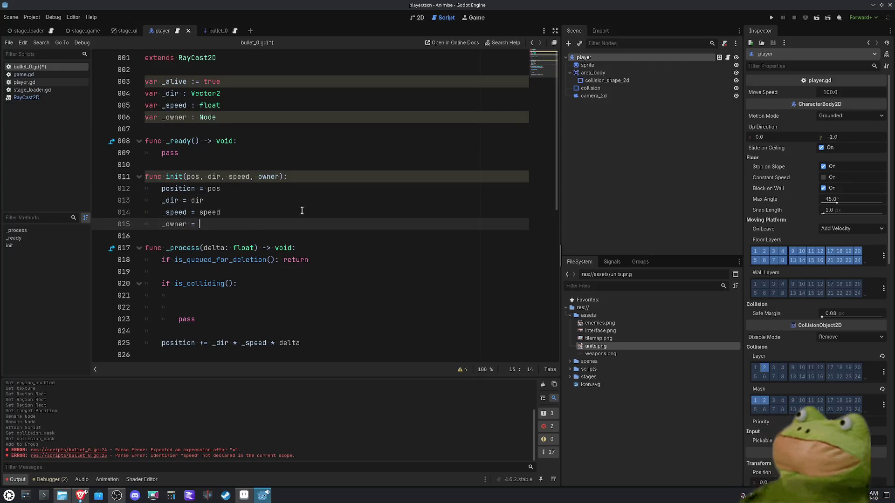
key("Return")
key("Up")
key("Up")
key("Up")
left_click(287, 295)
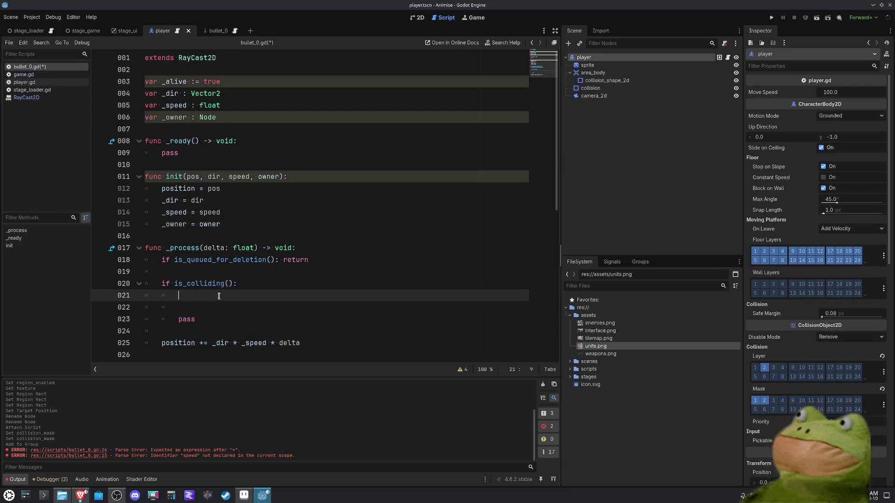
type("if _owner")
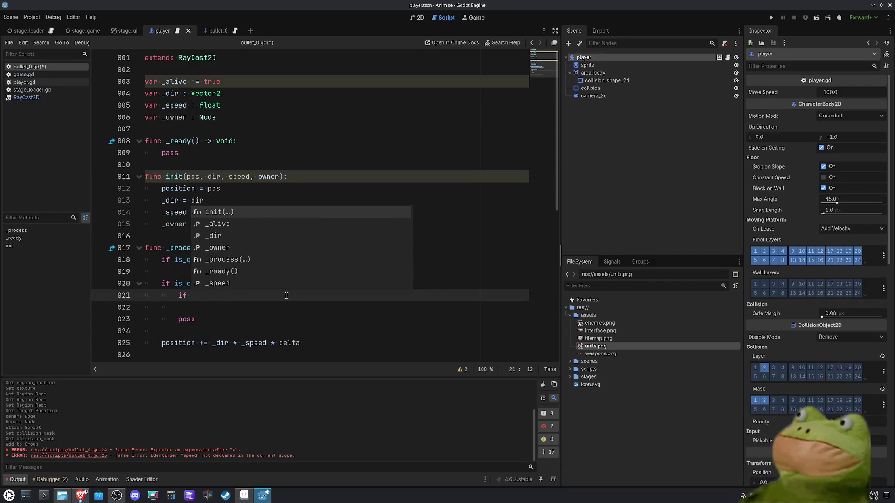
Write the check as _owner.is_in_group('player') under is_colliding().
key("BackSpace")
type(".")
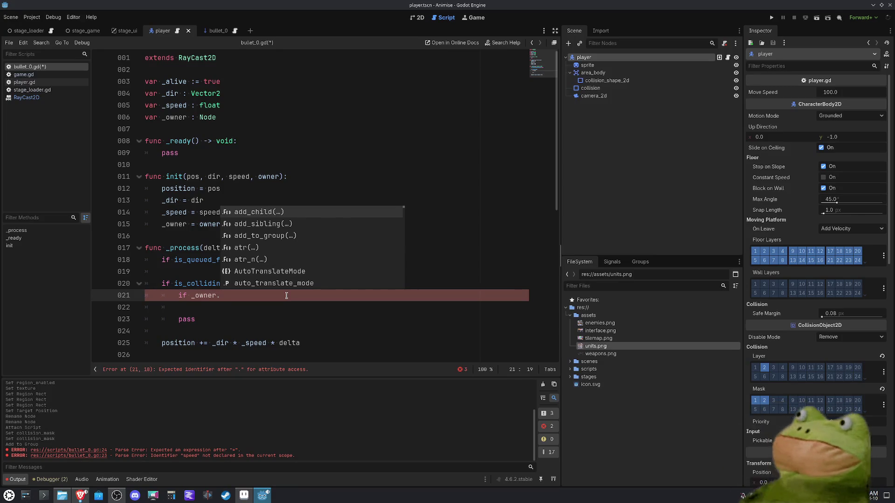
key("BackSpace")
type("is")
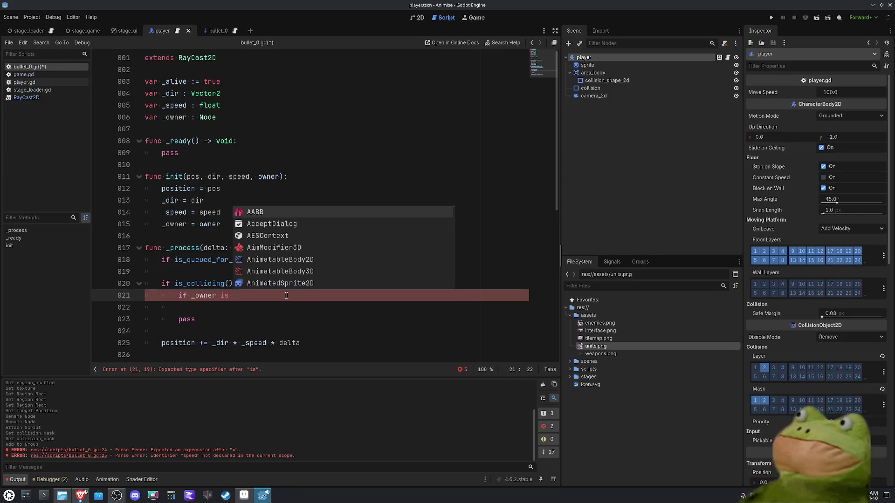
key("BackSpace")
key("BackSpace")
key("BackSpace")
type(".")
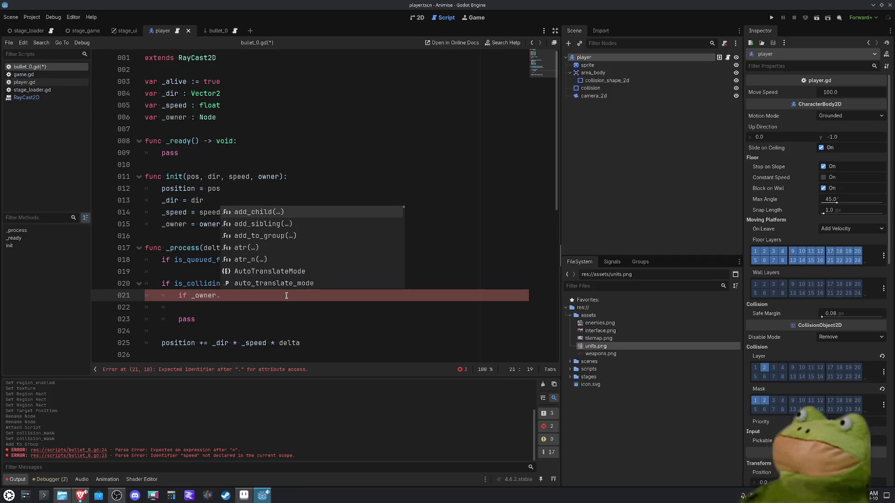
type("is_in")
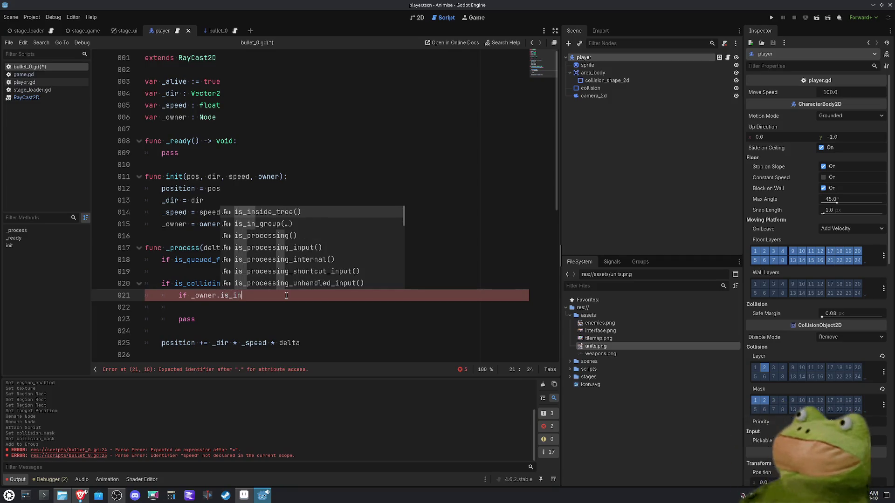
type("_")
key("Return")
type("'player")
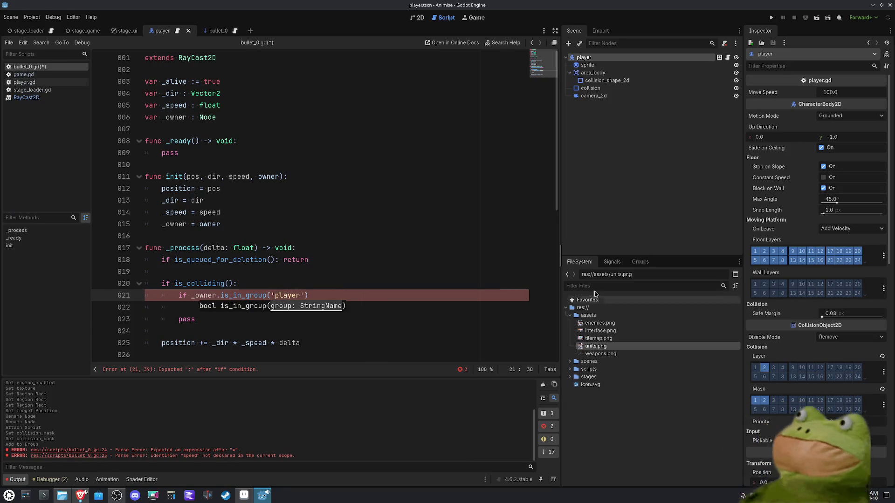
left_click(639, 264)
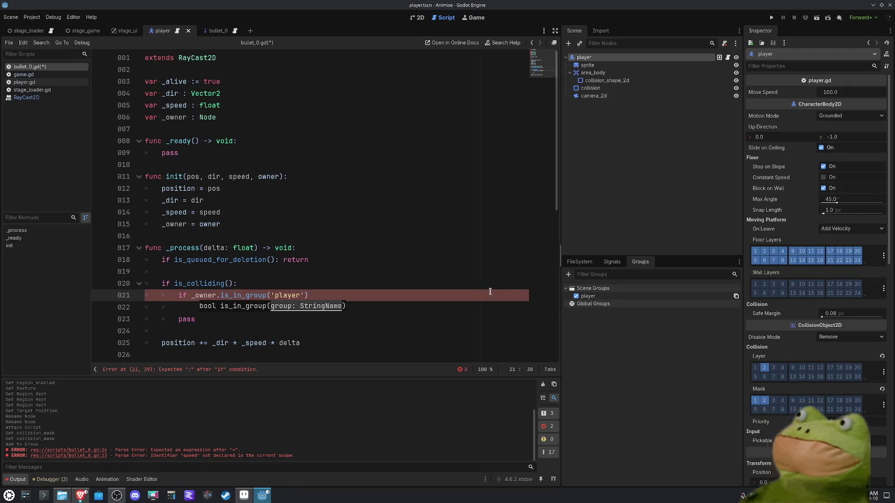
left_click(331, 295)
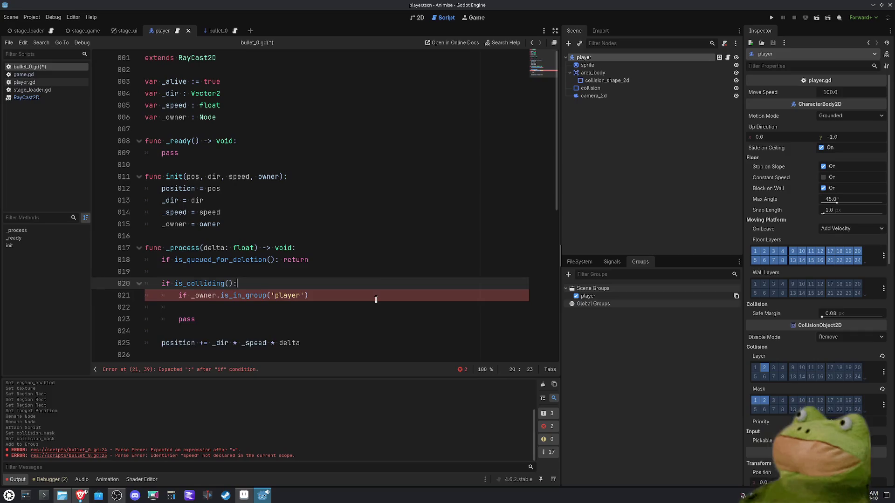
Insert an unfinished 'var target =' line above the group check.
key("ctrl+shift+Return")
type("var target =")
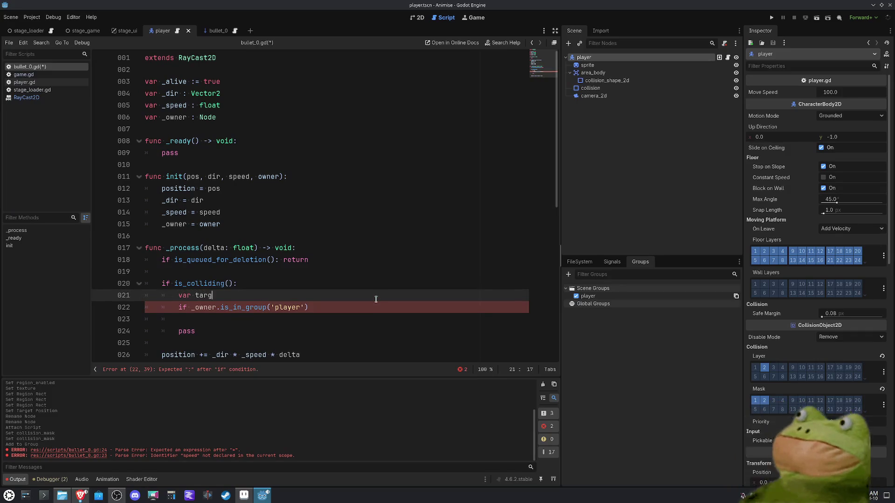
right_click(376, 299)
key("Escape")
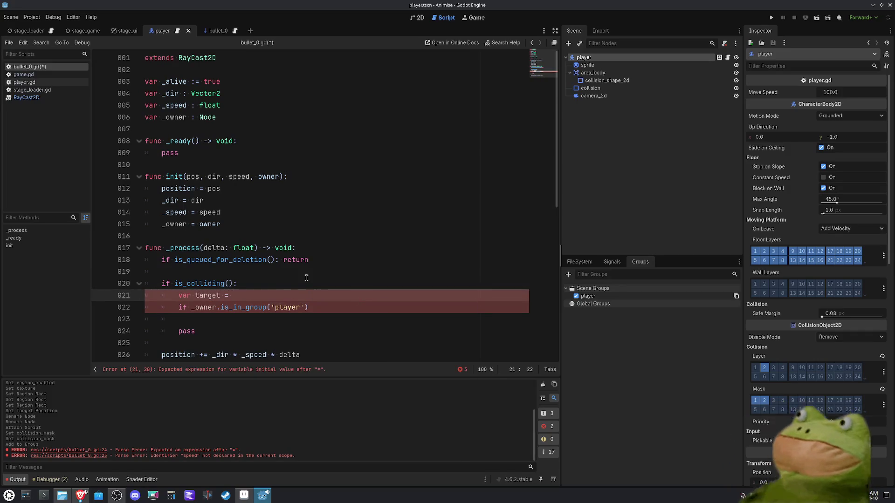
Look up the get_collider method in the RayCast2D documentation.
left_click(200, 283, "ctrl")
scroll(367, 277, "up", 10)
scroll(368, 277, "up", 15)
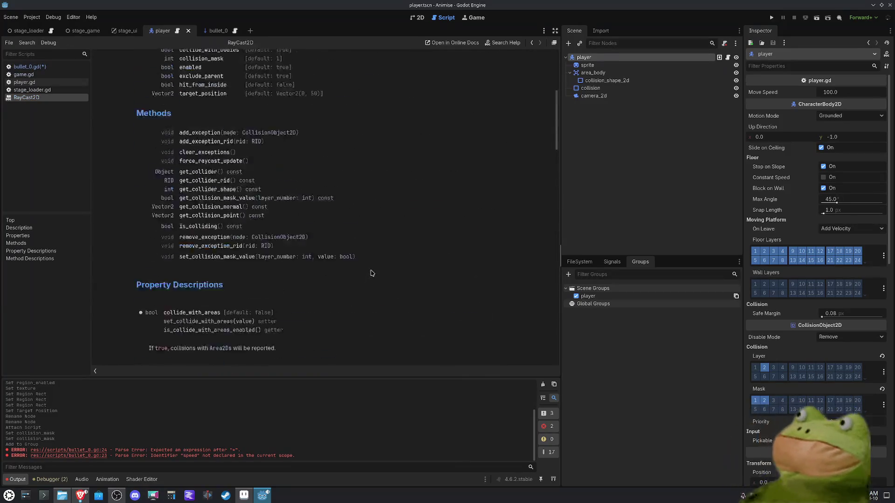
scroll(376, 263, "down", 5)
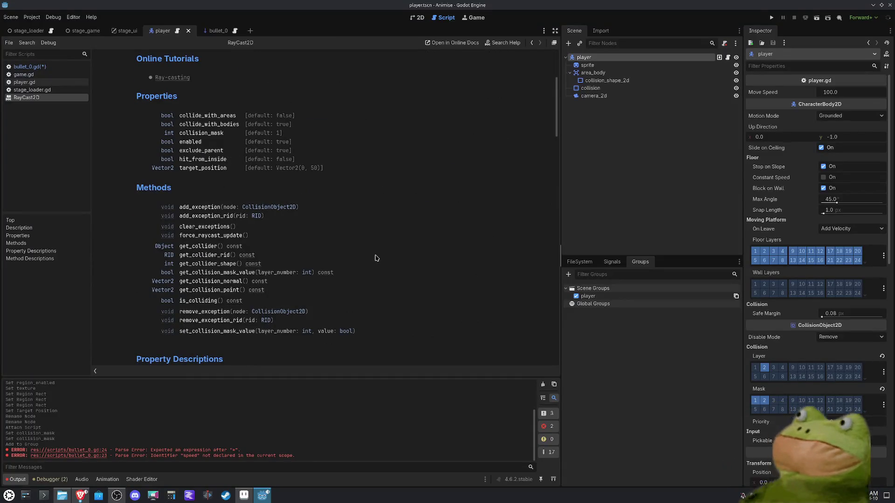
left_click(196, 247)
double_click(181, 63)
left_click_drag(561, 52, 557, 53)
In bullet_0.gd, change the variable 'target' to 'collider = get_collider()'.
left_click(535, 45)
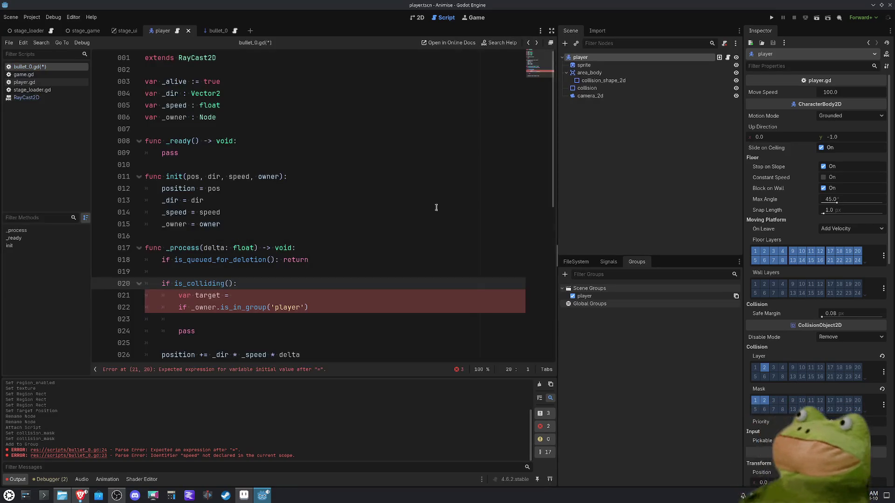
scroll(279, 187, "down", 3)
left_click(212, 189)
double_click(213, 189)
type("collider = get_collider(")
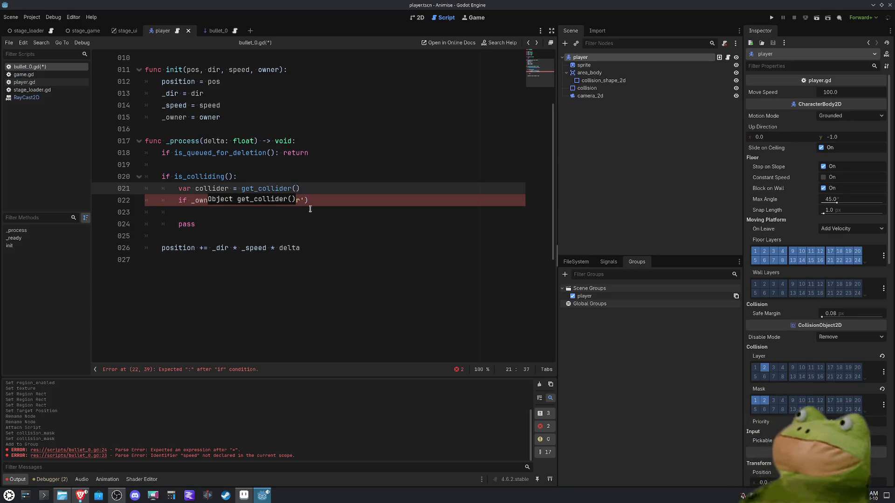
Extend the if condition with '&& not collider.is_in_group('player'):' and give it a pass body.
left_click(310, 201)
scroll(326, 289, "up", 3)
scroll(345, 320, "down", 1)
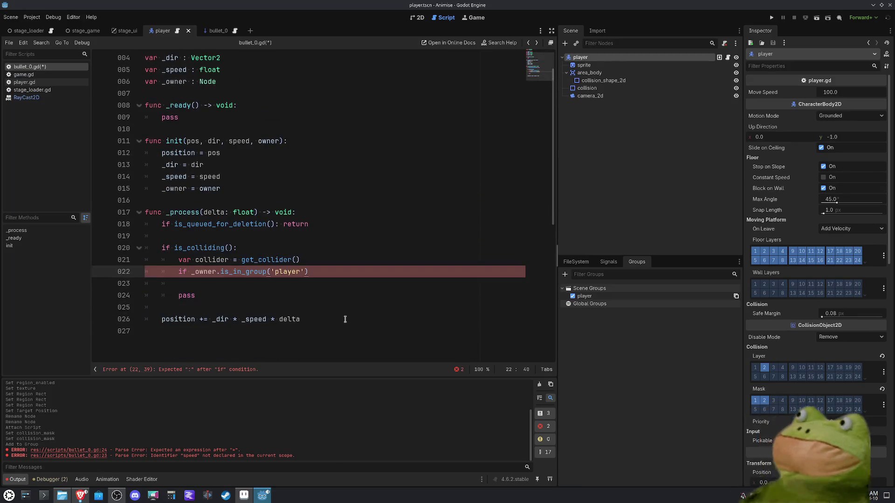
type("&& ")
type("not collider")
type(".is_in")
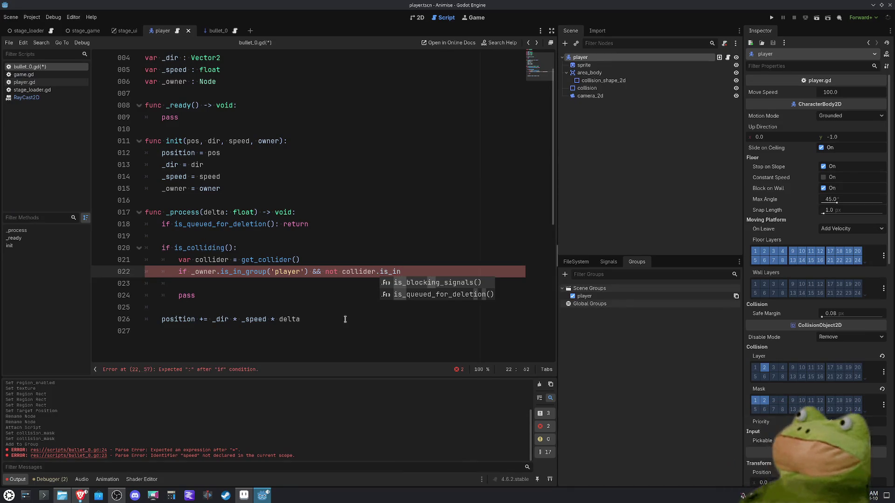
type("_group('player'):")
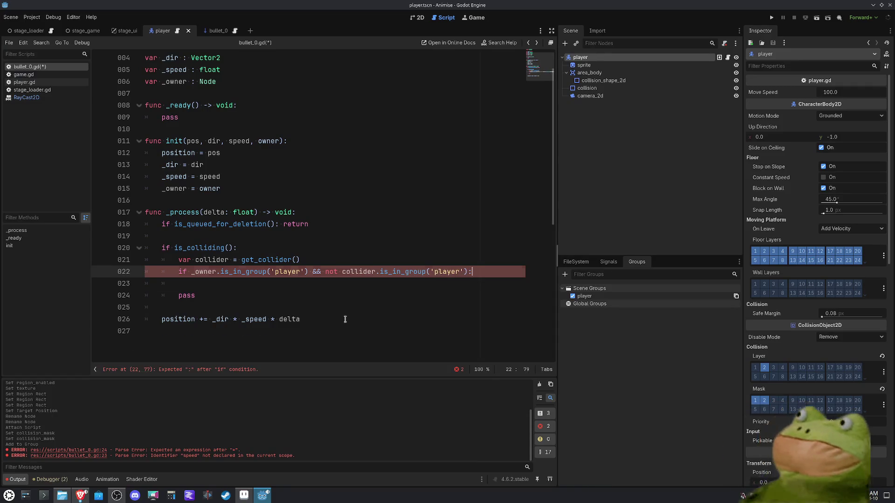
key("Return")
type("pass")
scroll(345, 320, "down", 2)
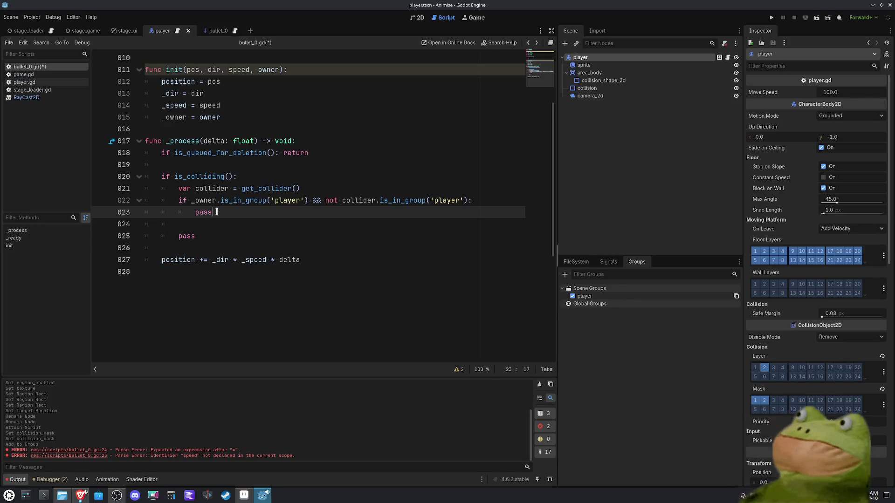
Duplicate the if block below itself and turn the copy into an elif.
left_click_drag(216, 212, 178, 200)
key("ctrl+c")
left_click(223, 236)
key("shift+Up")
key("ctrl+v")
double_click(290, 225)
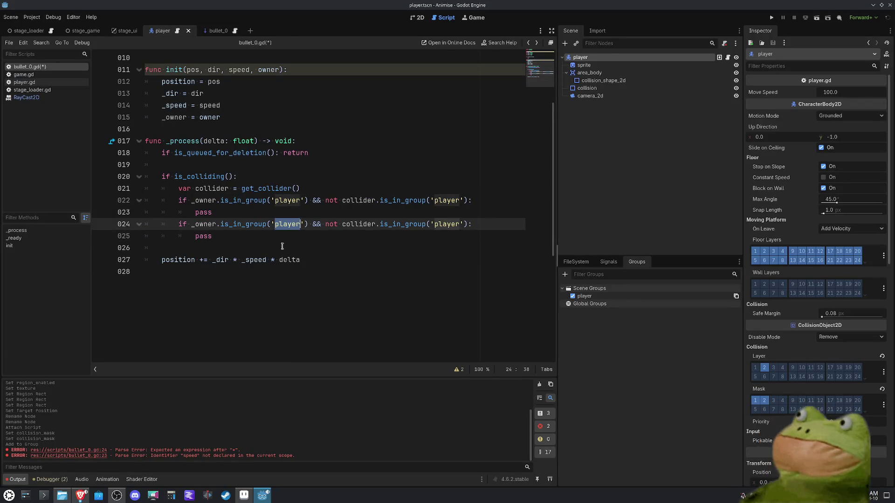
left_click(180, 226)
type("el")
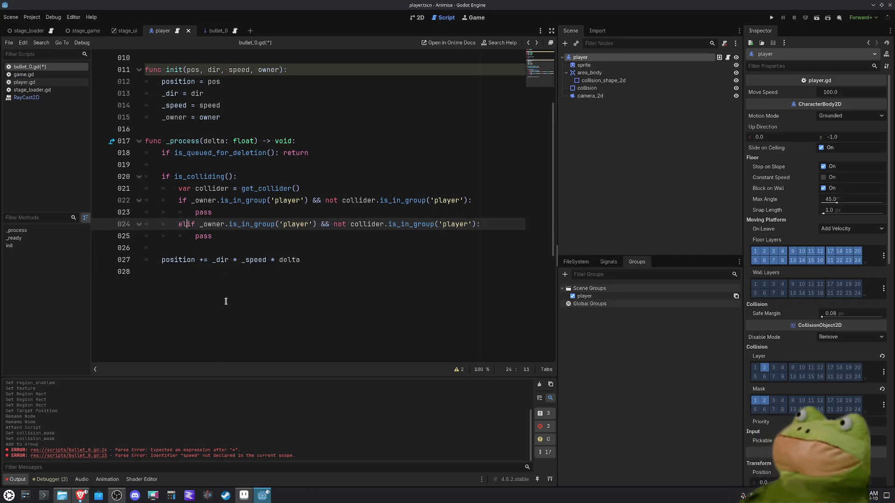
Rename both 'player' groups in the elif to 'enemy' and save the script.
left_click(299, 226)
double_click(299, 225)
left_click(298, 226)
double_click(298, 225)
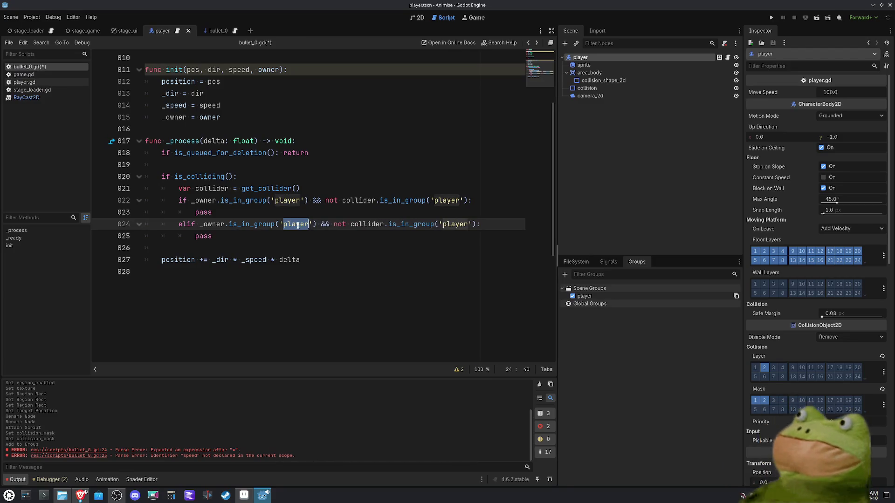
double_click(455, 223)
key("Escape")
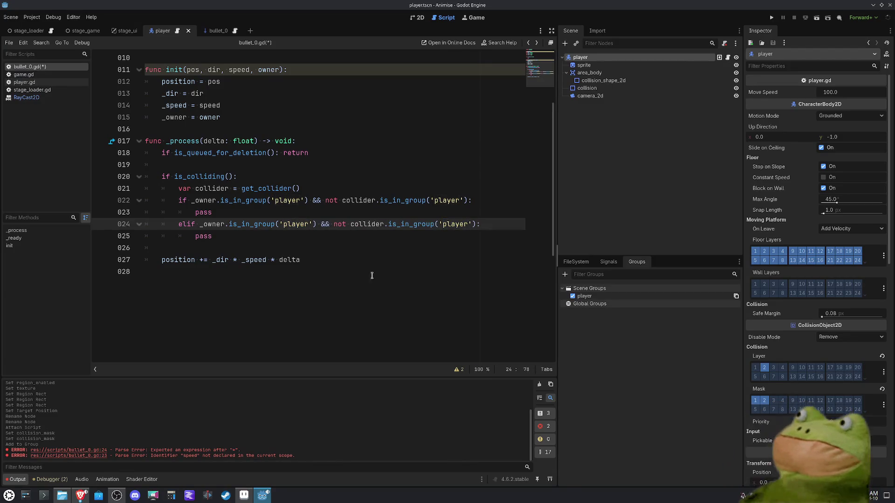
double_click(285, 225)
double_click(451, 224, "alt")
type("enemy")
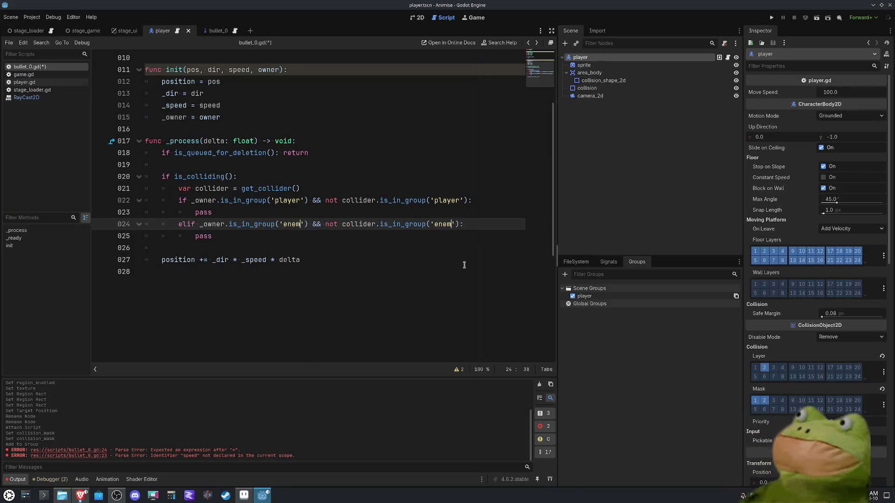
left_click(431, 282)
key("ctrl+s")
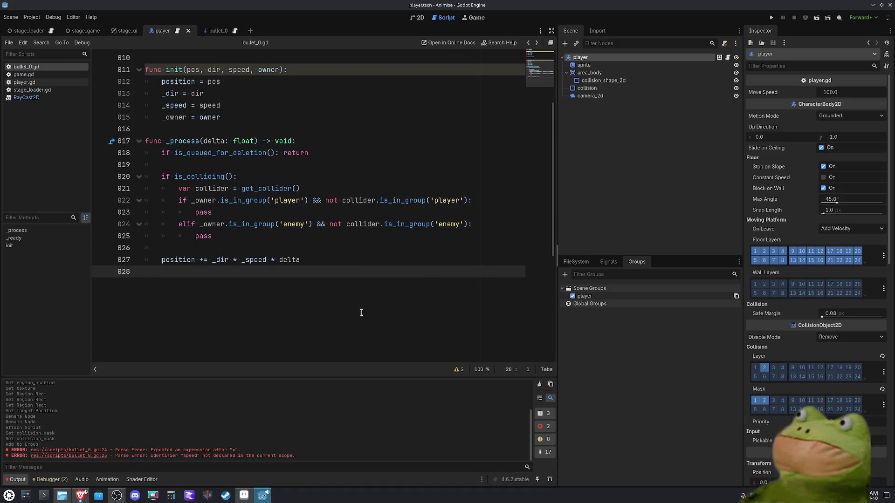
Replace '&&' with 'and' in both the if and elif conditions, then save.
left_click(318, 201)
left_click(321, 224, "alt")
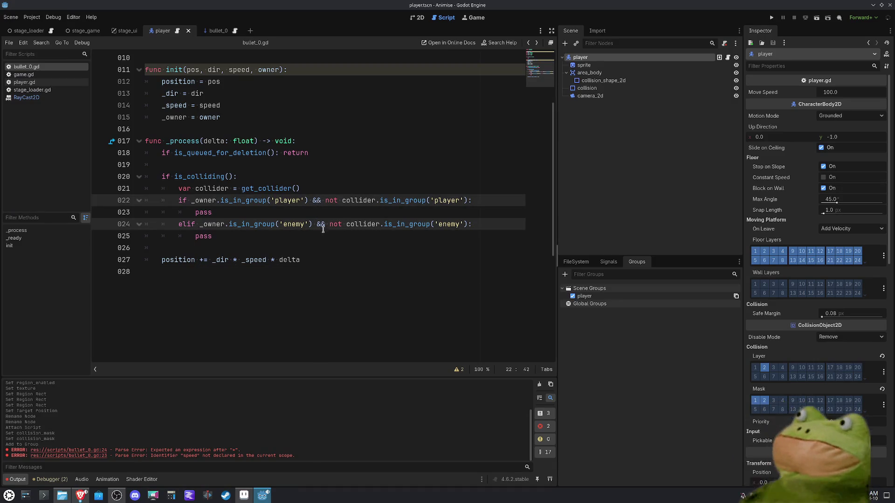
left_click(323, 227)
key("Down")
key("Up")
key("BackSpace")
key("BackSpace")
type("and")
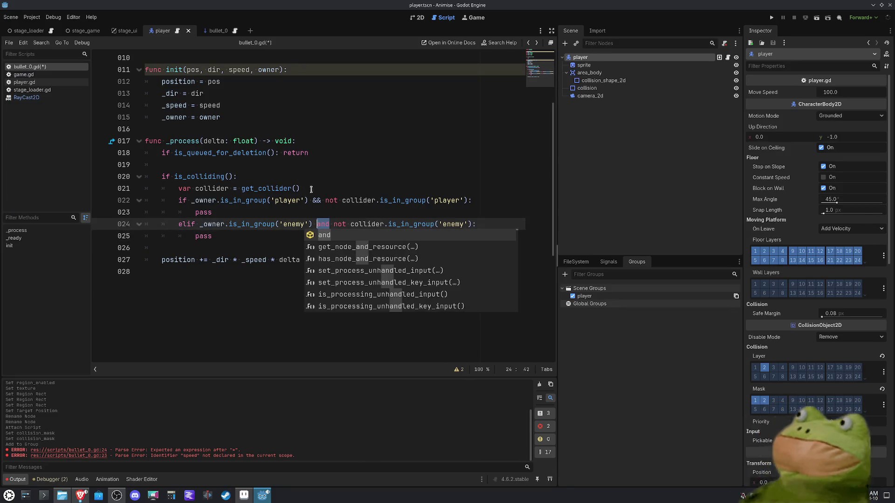
left_click(318, 200)
type("and")
left_click(363, 286)
left_click(334, 200)
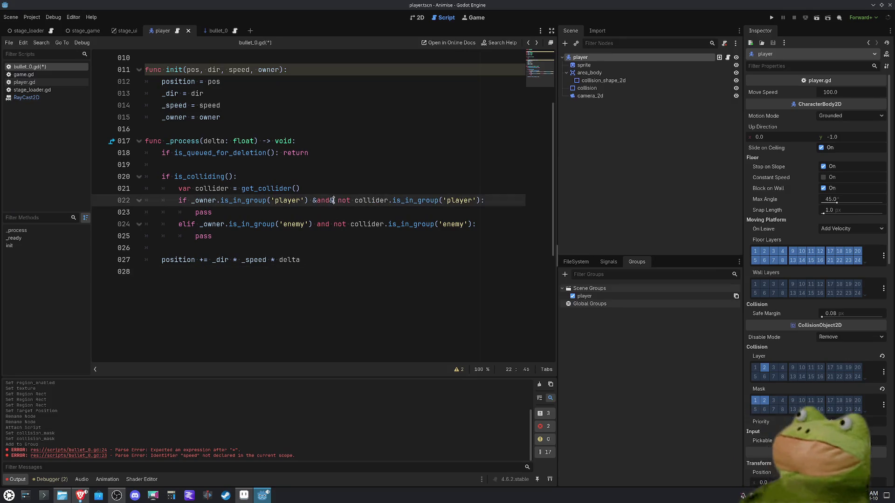
key("BackSpace")
key("shift+Left")
key("shift+Left")
key("shift+Left")
type("and")
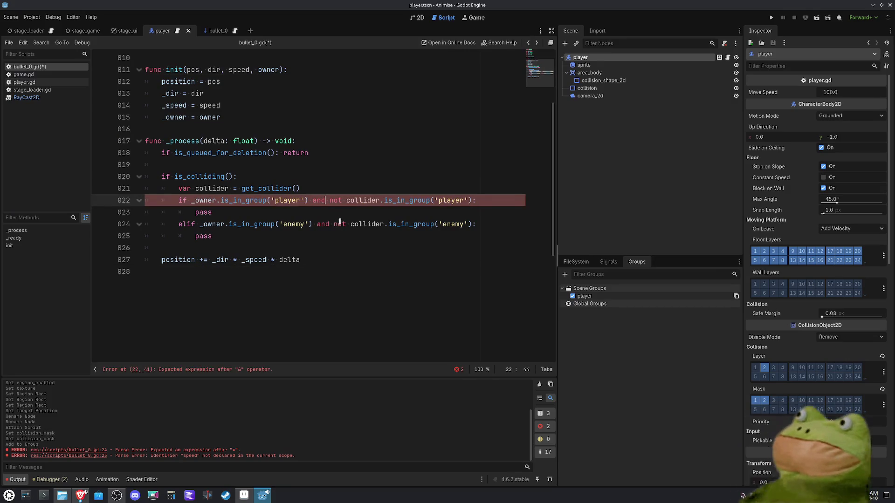
left_click(334, 260)
key("ctrl+s")
Replace the pass under the player check with queue_free().
scroll(371, 322, "up", 2)
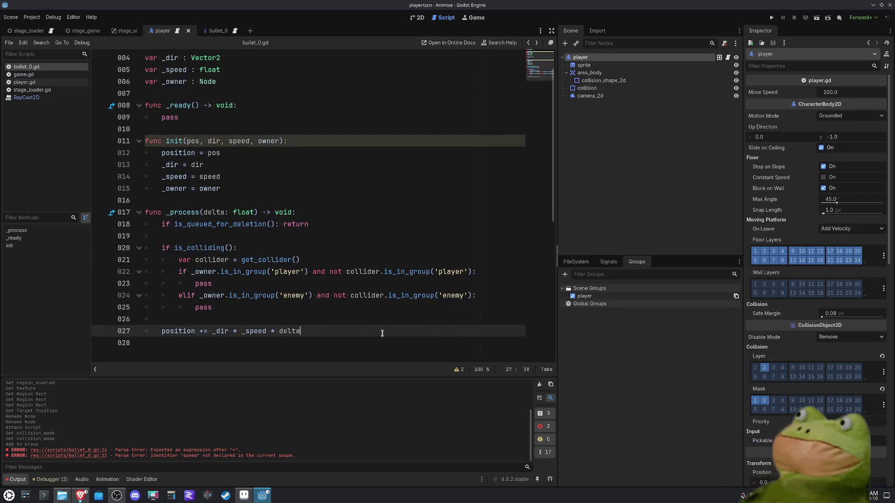
scroll(383, 334, "down", 1)
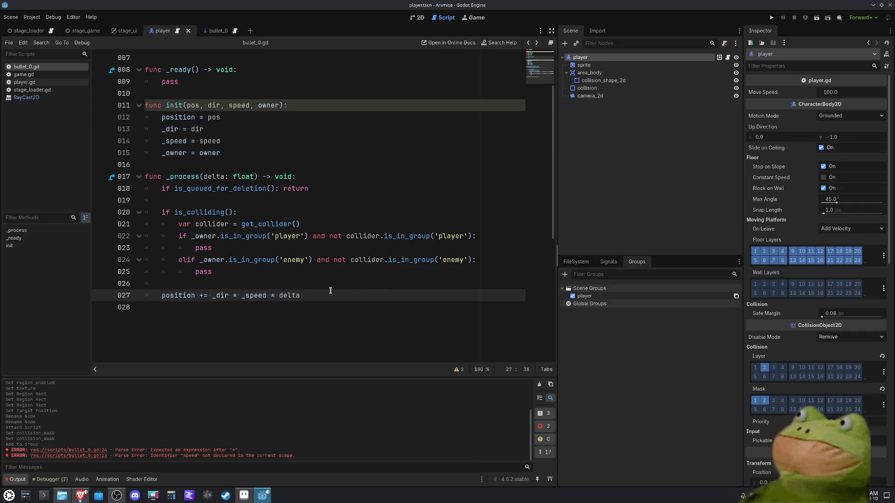
double_click(205, 250)
type("queu")
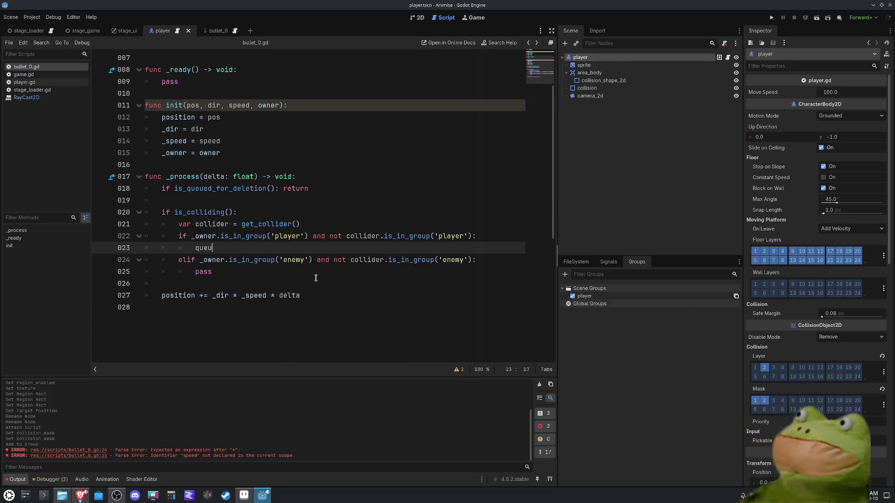
key("Down")
key("Down")
key("Return")
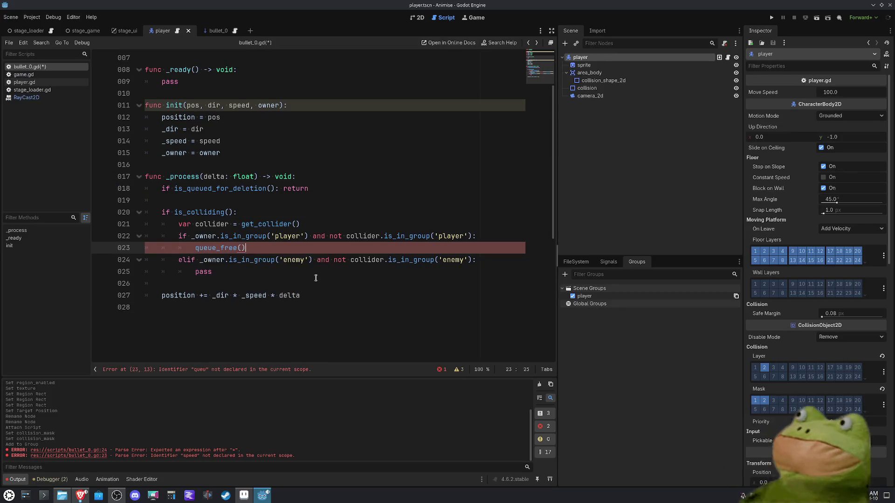